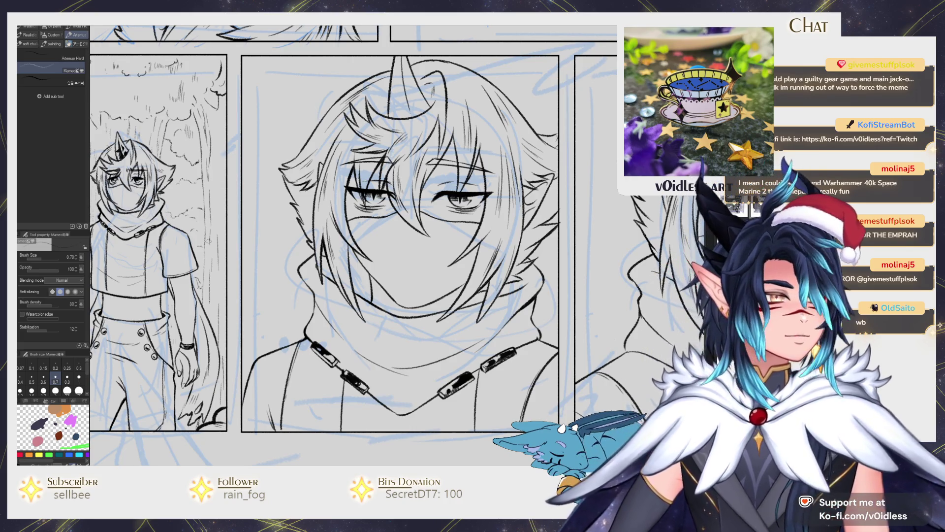
- Ink the first black lines across the sketched fist along its left and lower edges
scroll(472, 314, "down", 5)
scroll(593, 244, "up", 5)
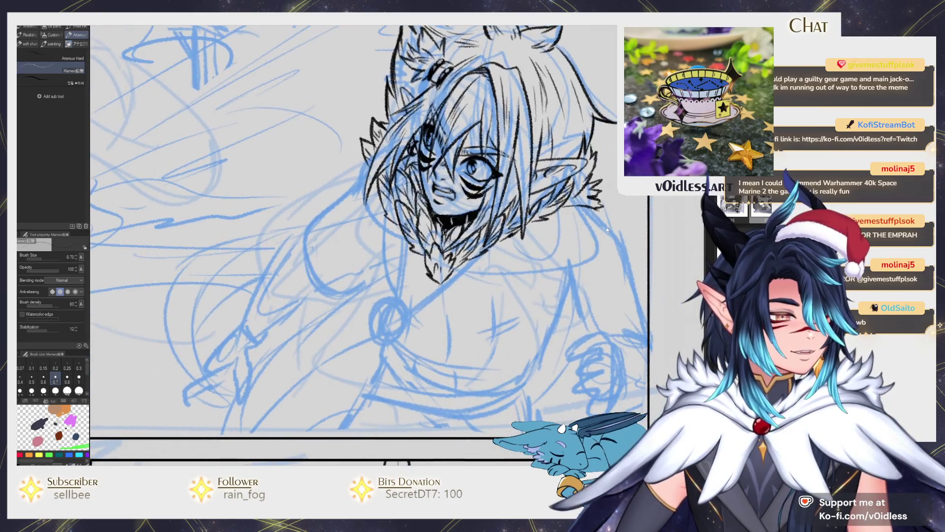
scroll(610, 215, "down", 1)
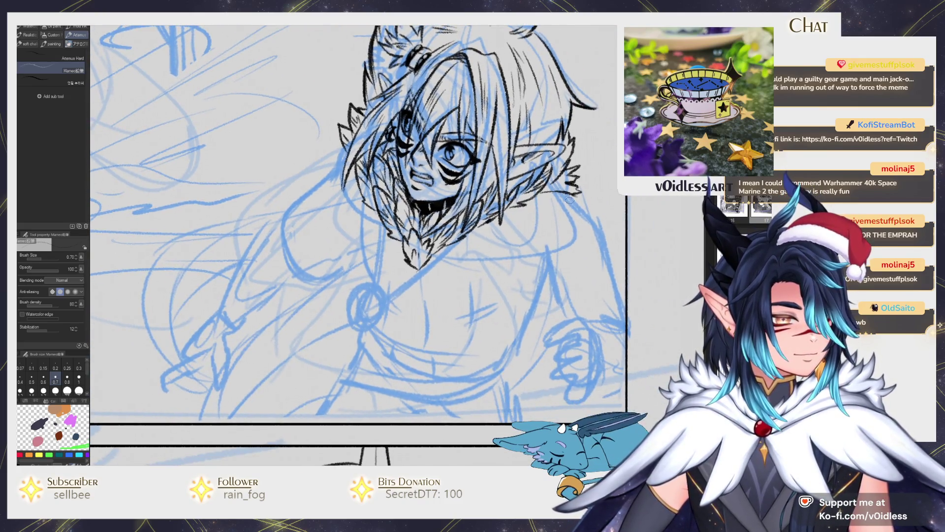
scroll(553, 294, "up", 1)
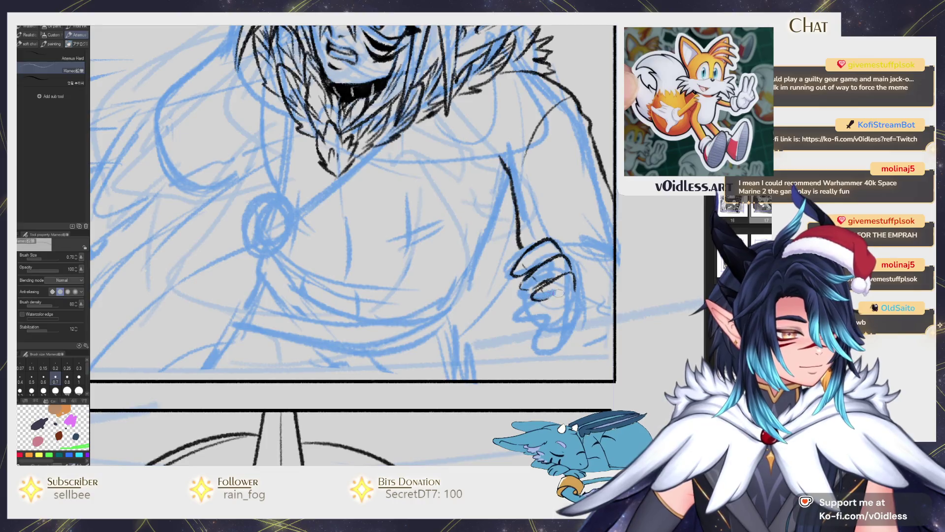
left_click_drag(571, 289, 540, 310)
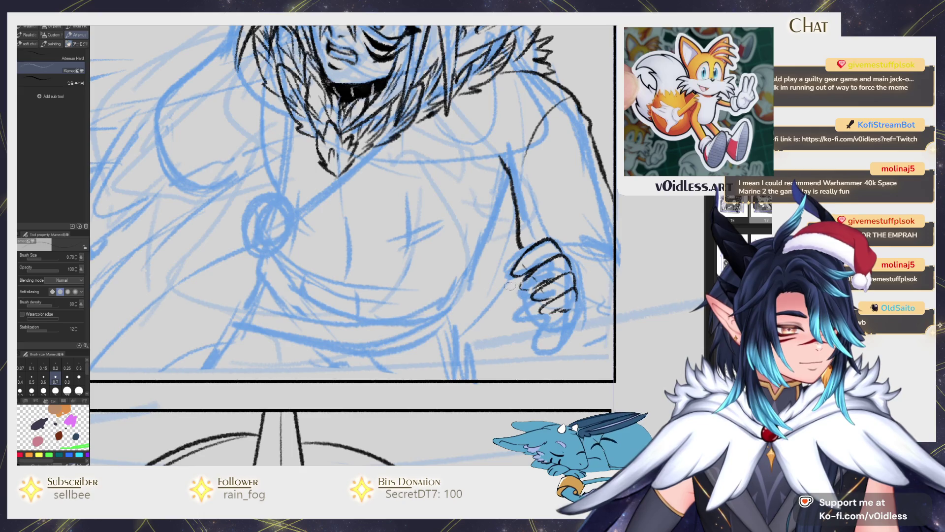
mouse_move(517, 317)
left_mouse_down()
mouse_move(501, 283)
mouse_move(517, 249)
left_mouse_up()
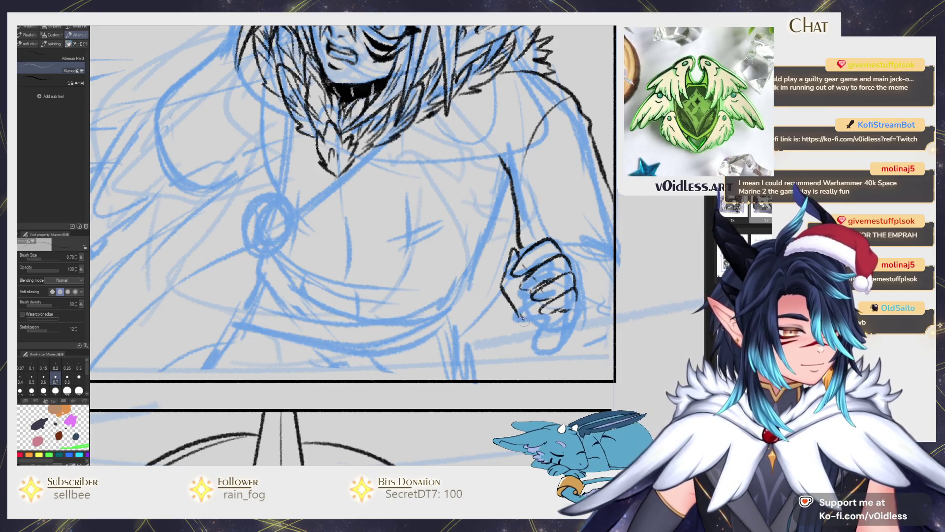
mouse_move(522, 316)
left_mouse_down()
mouse_move(547, 338)
mouse_move(574, 300)
left_mouse_up()
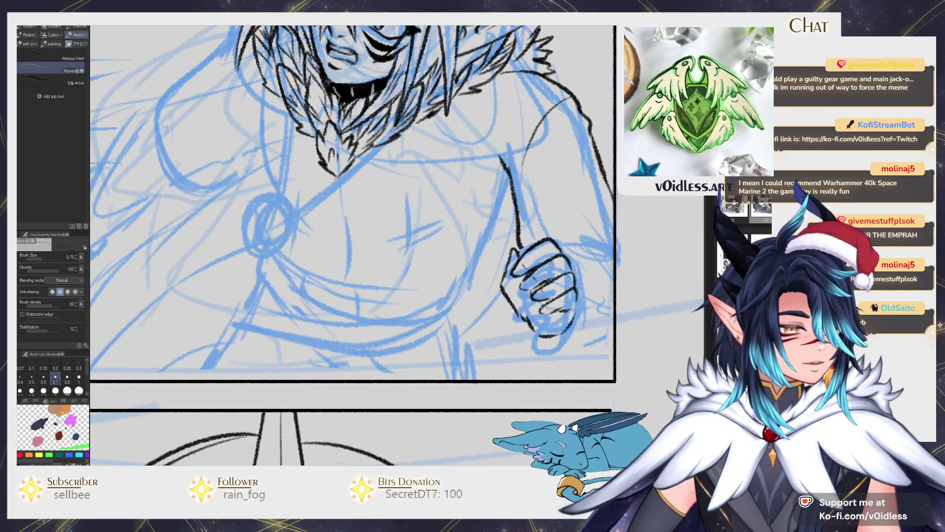
scroll(544, 311, "down", 5)
scroll(532, 308, "up", 7)
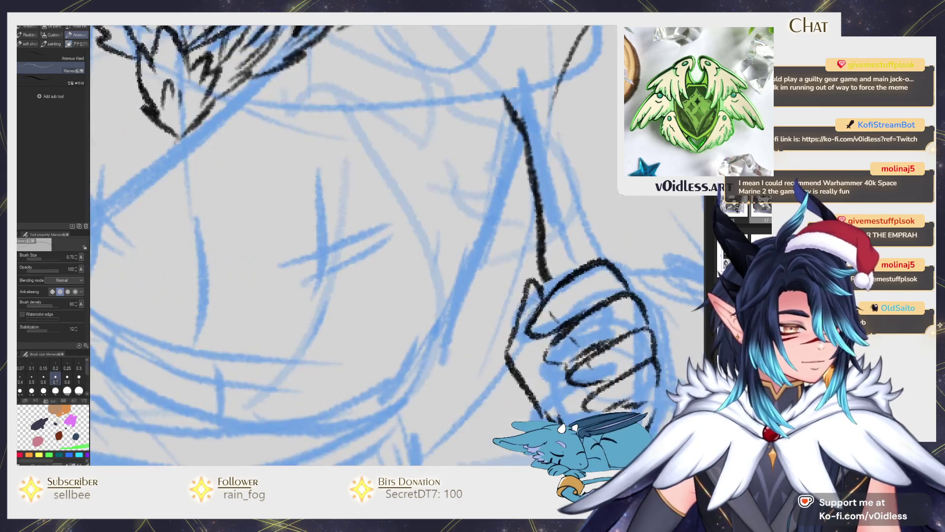
left_click_drag(526, 283, 512, 343)
- Redraw the fist's left edge and lower-left outline darker, undoing stray strokes
scroll(511, 323, "down", 2)
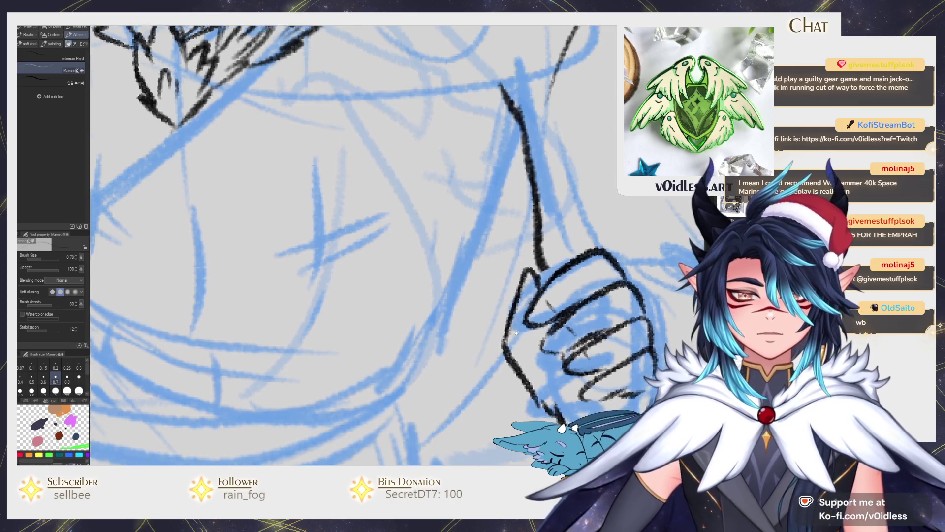
left_click_drag(514, 268, 493, 285)
left_click_drag(507, 246, 488, 316)
key("ctrl+z")
key("ctrl+z")
mouse_move(504, 243)
left_mouse_down()
mouse_move(485, 331)
mouse_move(514, 379)
left_mouse_up()
key("ctrl+z")
left_click_drag(487, 329, 524, 386)
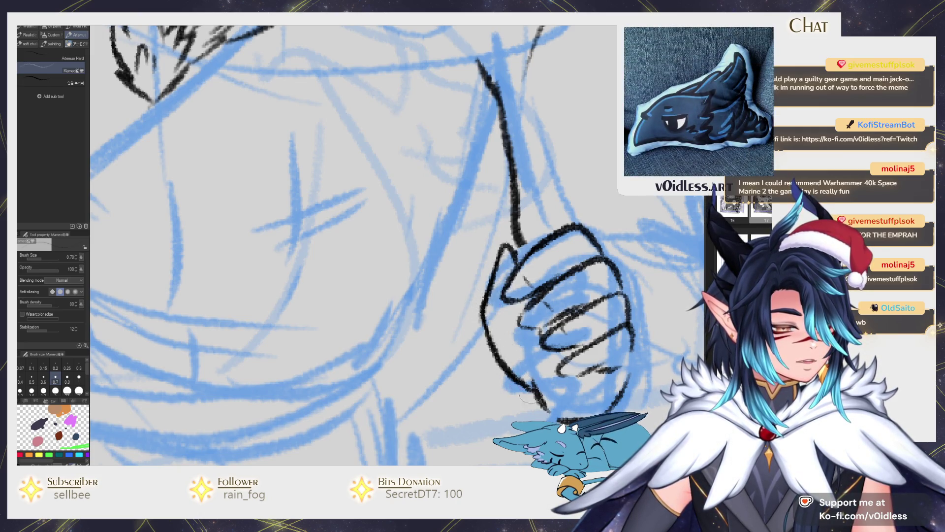
scroll(492, 345, "down", 2)
mouse_move(460, 300)
left_mouse_down()
mouse_move(507, 349)
mouse_move(576, 308)
mouse_move(542, 298)
left_mouse_up()
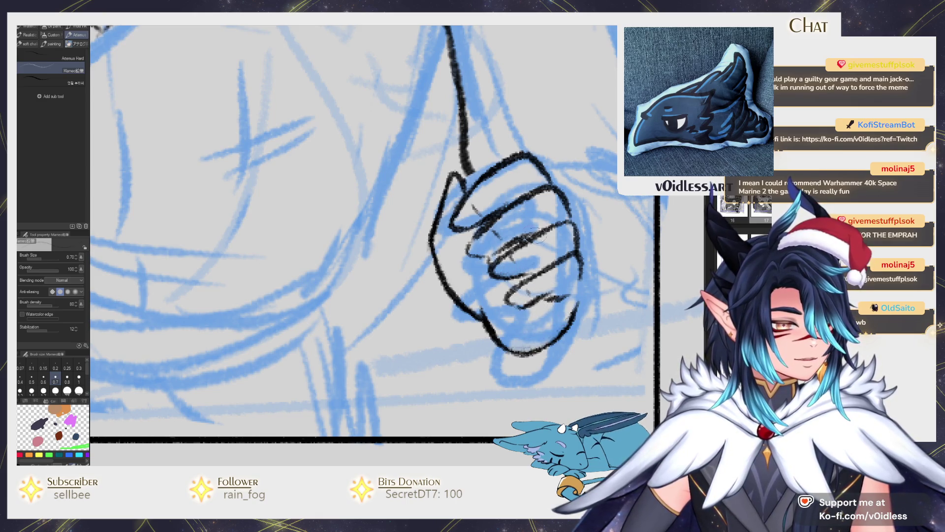
- Refine the lower finger's lines and ink the fist's top edge
left_click_drag(520, 295, 566, 297)
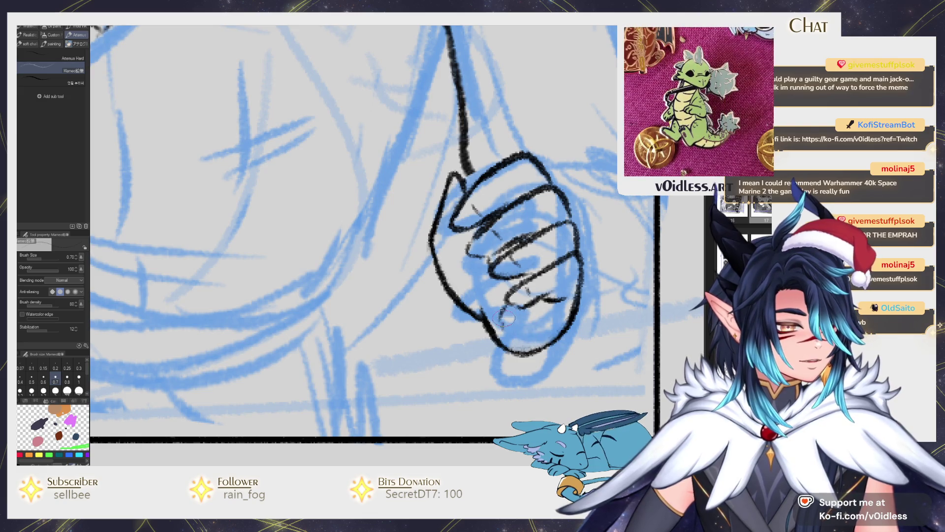
scroll(477, 266, "down", 5)
scroll(493, 268, "up", 6)
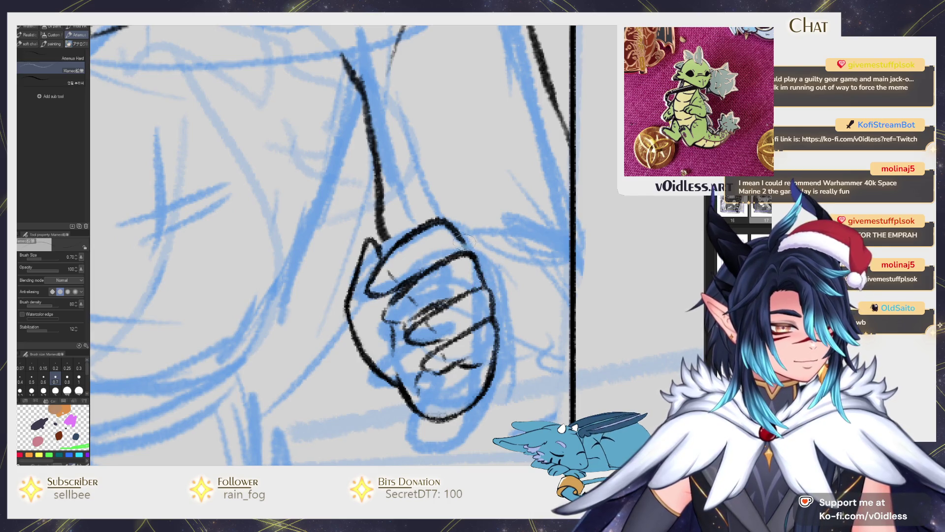
mouse_move(465, 247)
left_mouse_down()
mouse_move(448, 219)
mouse_move(458, 216)
left_mouse_up()
key("ctrl+z")
left_click_drag(503, 281, 493, 227)
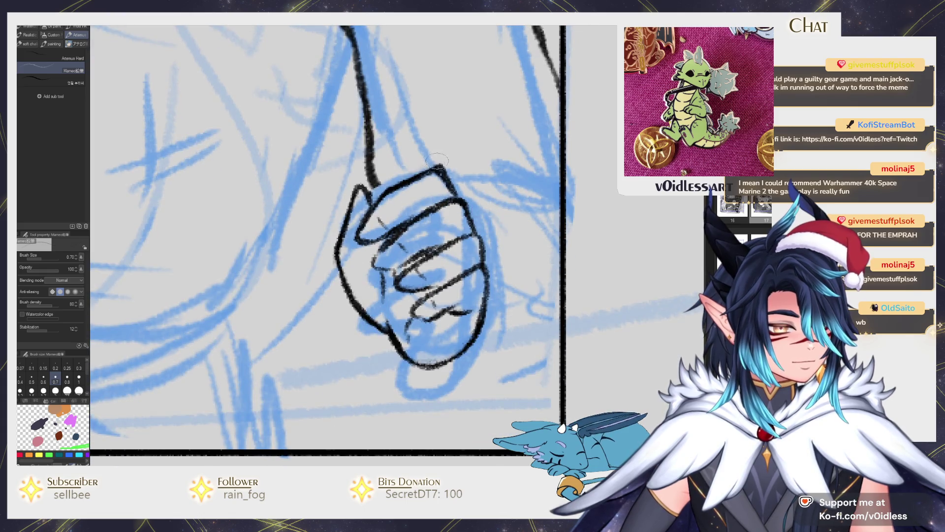
scroll(512, 288, "down", 5)
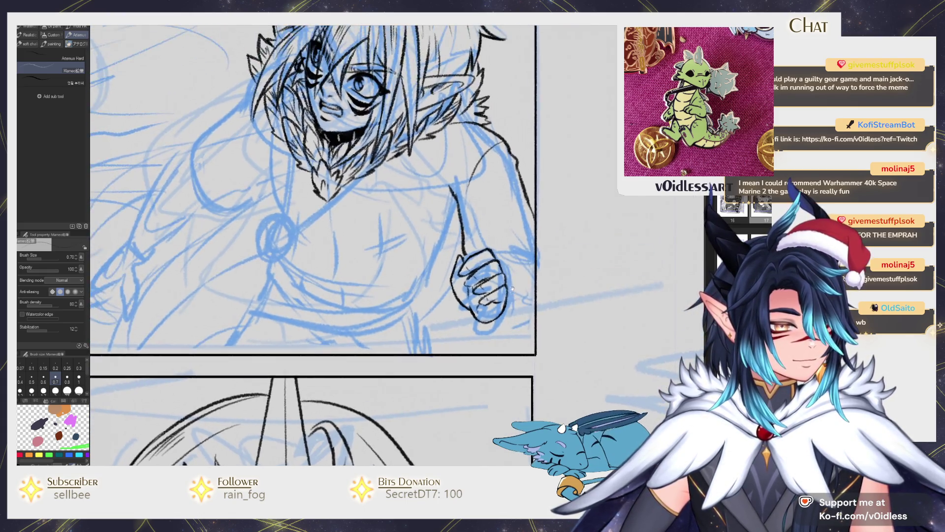
- Ink the fist's right-side contour as one line and add the knuckle curves
scroll(513, 289, "up", 2)
left_click_drag(485, 333, 512, 304)
mouse_move(472, 251)
left_mouse_down()
mouse_move(506, 248)
mouse_move(500, 323)
mouse_move(522, 269)
left_mouse_up()
scroll(505, 297, "up", 3)
mouse_move(473, 352)
left_mouse_down()
mouse_move(507, 335)
mouse_move(534, 236)
left_mouse_up()
mouse_move(449, 226)
left_mouse_down()
mouse_move(492, 286)
mouse_move(465, 367)
mouse_move(512, 276)
mouse_move(465, 364)
left_mouse_up()
key("ctrl+z")
left_click_drag(507, 243, 468, 379)
mouse_move(462, 224)
left_mouse_down()
mouse_move(507, 256)
mouse_move(515, 337)
left_mouse_up()
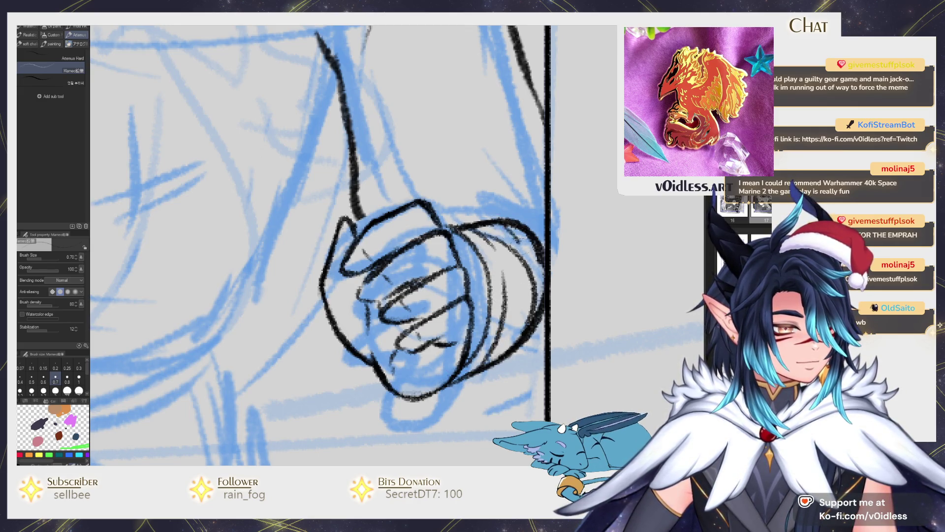
mouse_move(493, 228)
left_mouse_down()
mouse_move(534, 266)
mouse_move(541, 295)
left_mouse_up()
mouse_move(497, 211)
left_mouse_down()
mouse_move(506, 263)
mouse_move(550, 308)
left_mouse_up()
- Ink a thin line above the fist and the body outline from the chin downward
key("ctrl+minus")
key("ctrl+minus")
mouse_move(459, 314)
left_mouse_down()
mouse_move(485, 283)
mouse_move(478, 267)
mouse_move(564, 261)
mouse_move(509, 284)
mouse_move(453, 387)
left_mouse_up()
mouse_move(313, 195)
left_mouse_down()
mouse_move(389, 245)
mouse_move(368, 249)
mouse_move(359, 362)
left_mouse_up()
key("ctrl+z")
left_click_drag(364, 220, 354, 366)
left_click_drag(451, 329, 463, 260)
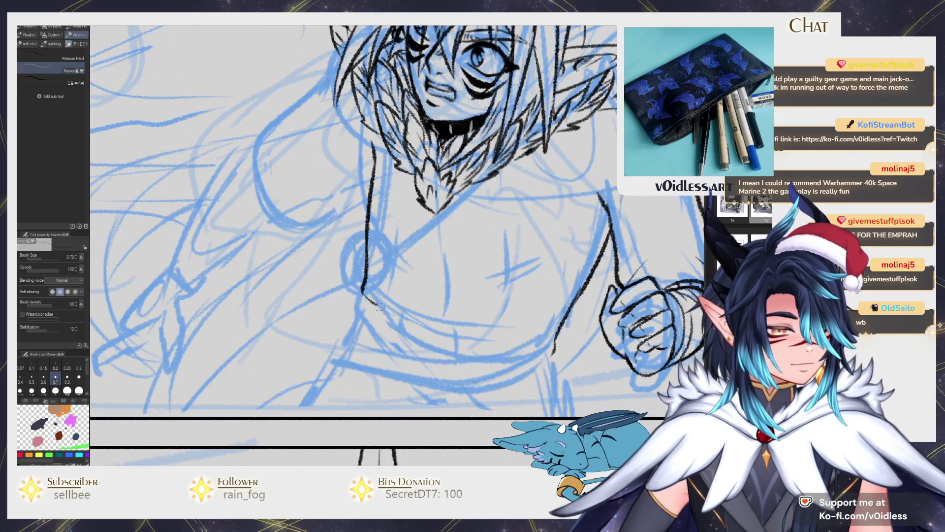
- Nudge the chest line with Liquify and ink the bottom edge of the chest
left_click_drag(373, 303, 577, 315)
key("ctrl+z")
key("j")
left_click_drag(347, 310, 347, 291)
key("p")
mouse_move(549, 335)
left_mouse_down()
mouse_move(470, 354)
mouse_move(386, 235)
left_mouse_up()
- Draw the box-shaped belt buckle under the chest with its inner outline
scroll(476, 328, "down", 3)
mouse_move(404, 276)
left_mouse_down()
mouse_move(407, 301)
mouse_move(460, 293)
left_mouse_up()
key("ctrl+z")
mouse_move(403, 279)
left_mouse_down()
mouse_move(428, 319)
mouse_move(459, 294)
mouse_move(445, 323)
mouse_move(490, 337)
mouse_move(495, 319)
left_mouse_up()
scroll(409, 282, "up", 2)
mouse_move(417, 270)
left_mouse_down()
mouse_move(433, 306)
mouse_move(490, 325)
mouse_move(502, 307)
left_mouse_up()
scroll(498, 297, "down", 3)
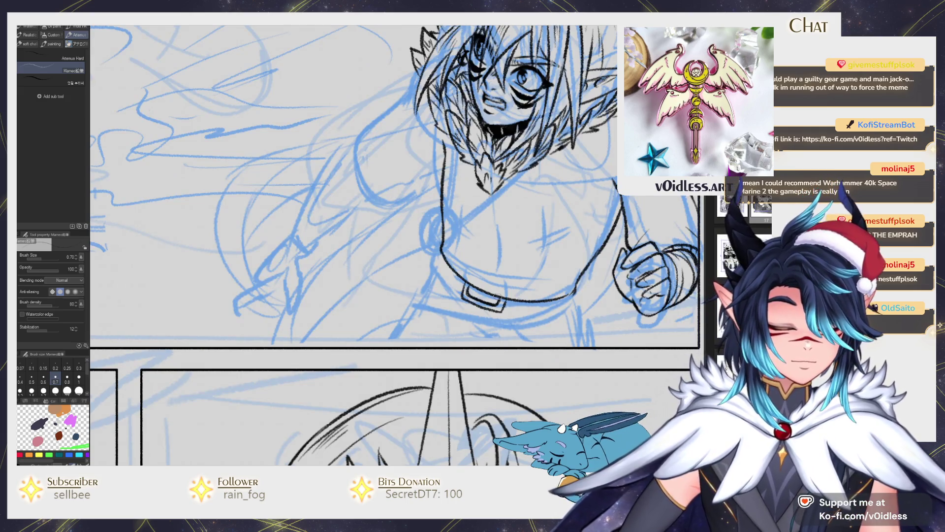
scroll(497, 296, "up", 5)
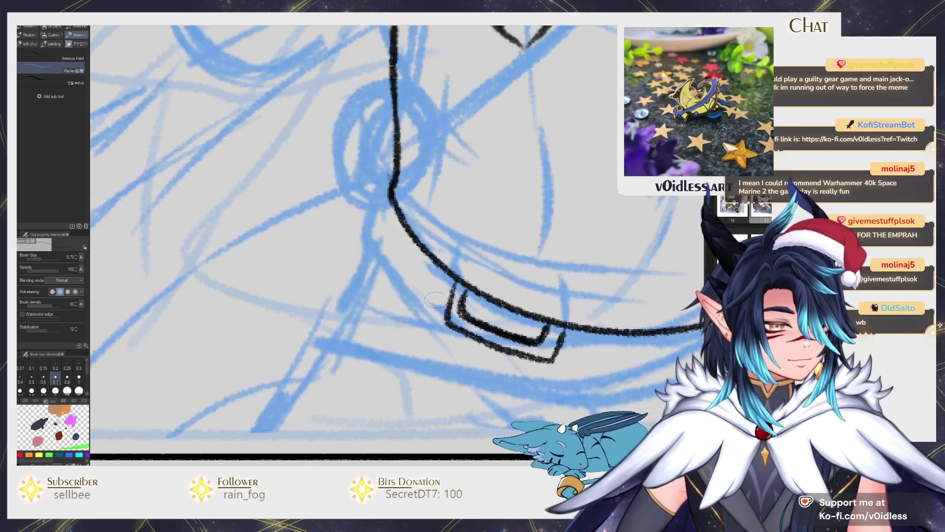
- Ink the belt's long upper and lower curves from the buckle, plus both corners
mouse_move(445, 322)
left_mouse_down()
mouse_move(408, 286)
mouse_move(380, 192)
left_mouse_up()
left_click_drag(450, 296, 378, 198)
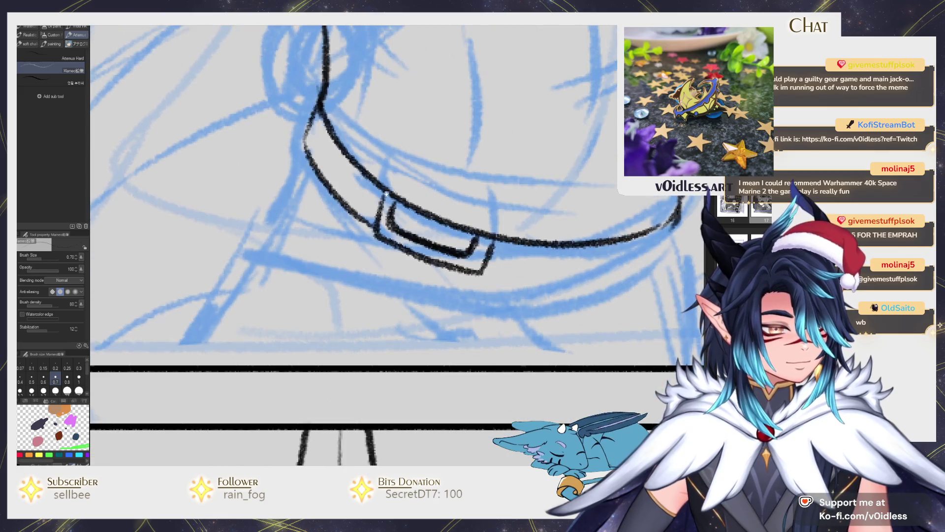
left_click_drag(489, 266, 640, 256)
mouse_move(613, 219)
left_mouse_down()
mouse_move(524, 278)
mouse_move(273, 258)
mouse_move(167, 229)
left_mouse_up()
mouse_move(246, 209)
left_mouse_down()
mouse_move(219, 266)
mouse_move(482, 314)
mouse_move(630, 258)
mouse_move(650, 211)
mouse_move(640, 204)
mouse_move(649, 266)
mouse_move(557, 291)
mouse_move(370, 172)
left_mouse_up()
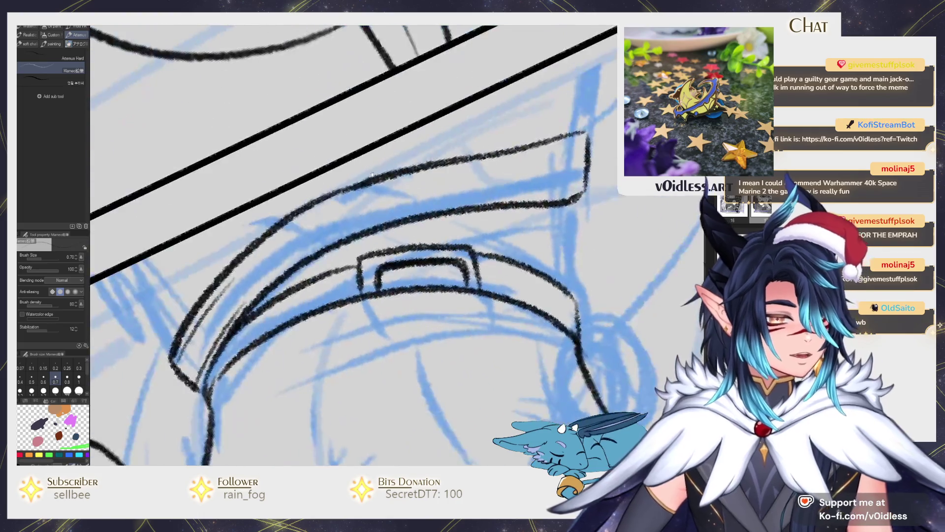
mouse_move(247, 309)
left_mouse_down()
mouse_move(344, 232)
mouse_move(477, 194)
mouse_move(569, 189)
left_mouse_up()
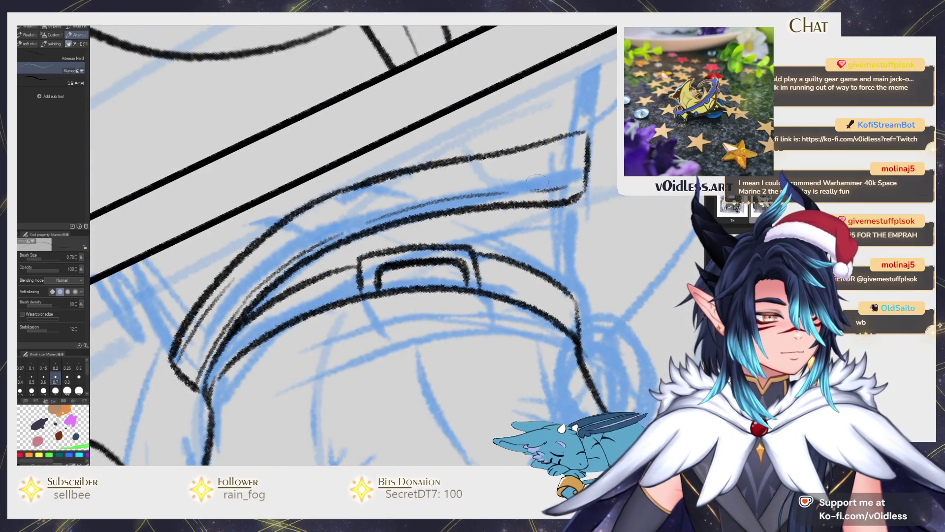
mouse_move(236, 273)
left_mouse_down()
mouse_move(362, 197)
mouse_move(586, 138)
mouse_move(566, 205)
left_mouse_up()
left_click_drag(591, 175, 572, 202)
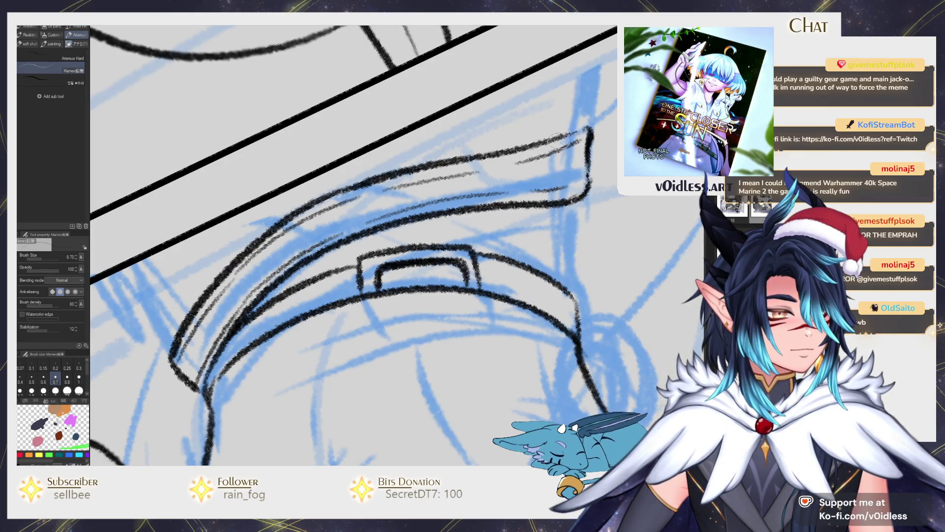
scroll(604, 141, "down", 5)
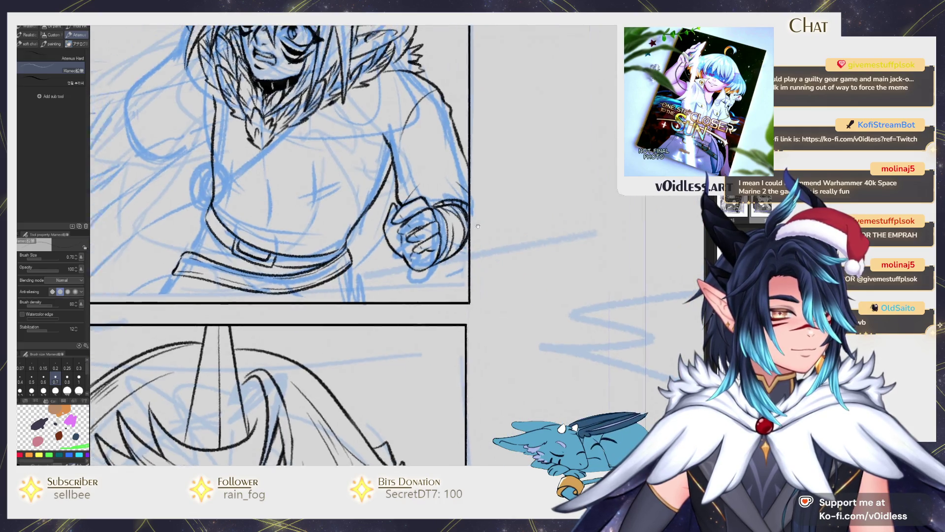
- Draw vertical fold lines down the left and right chest and short lines across it
mouse_move(382, 263)
left_mouse_down()
mouse_move(456, 286)
mouse_move(436, 244)
mouse_move(435, 204)
mouse_move(433, 306)
left_mouse_up()
key("ctrl+z")
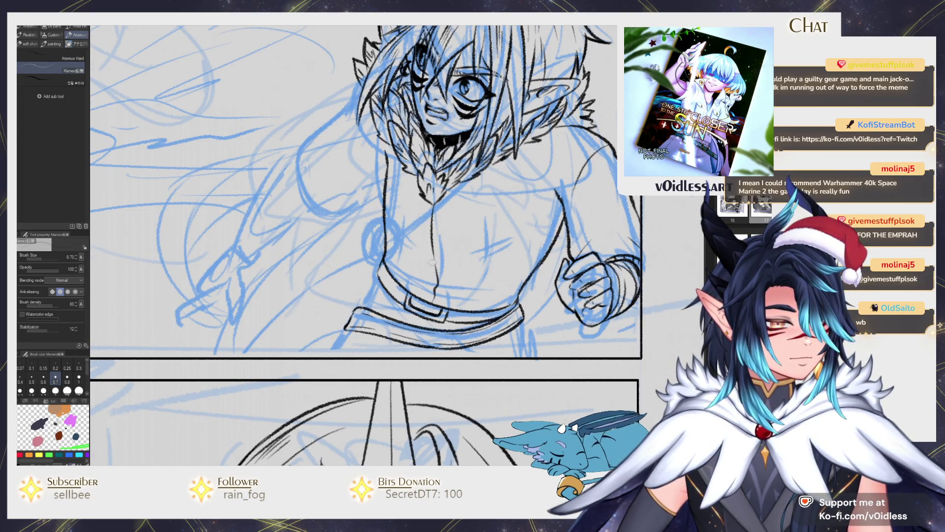
scroll(432, 273, "up", 2)
mouse_move(433, 294)
left_mouse_down()
mouse_move(522, 262)
mouse_move(515, 270)
left_mouse_up()
left_click_drag(522, 222, 497, 242)
left_click_drag(493, 145, 468, 343)
left_click_drag(360, 299, 376, 131)
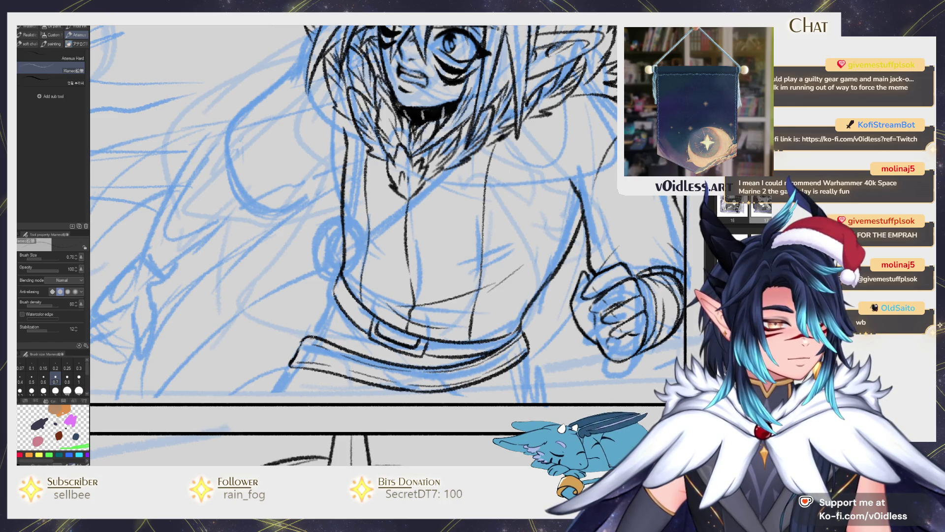
mouse_move(357, 268)
left_mouse_down()
mouse_move(374, 260)
mouse_move(364, 265)
left_mouse_up()
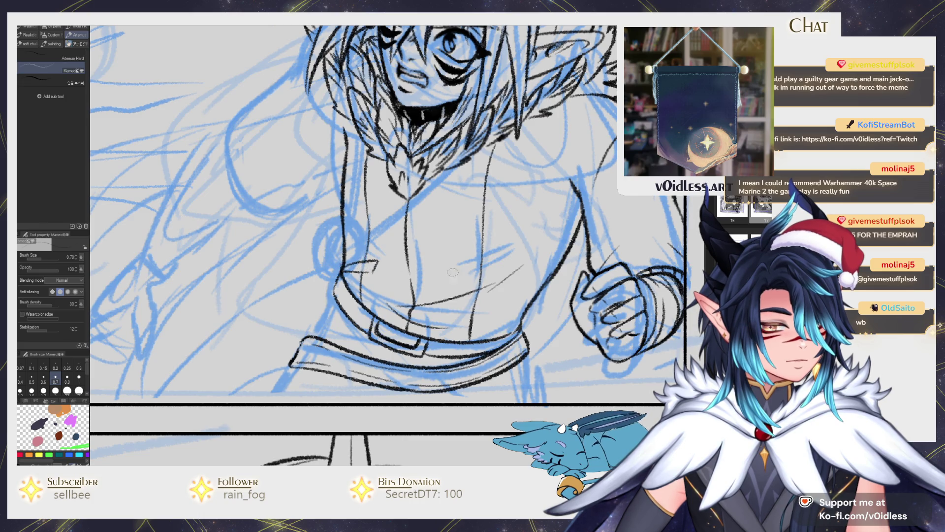
- Add hatching shade strokes across the chest above the belt
left_click_drag(471, 283, 509, 306)
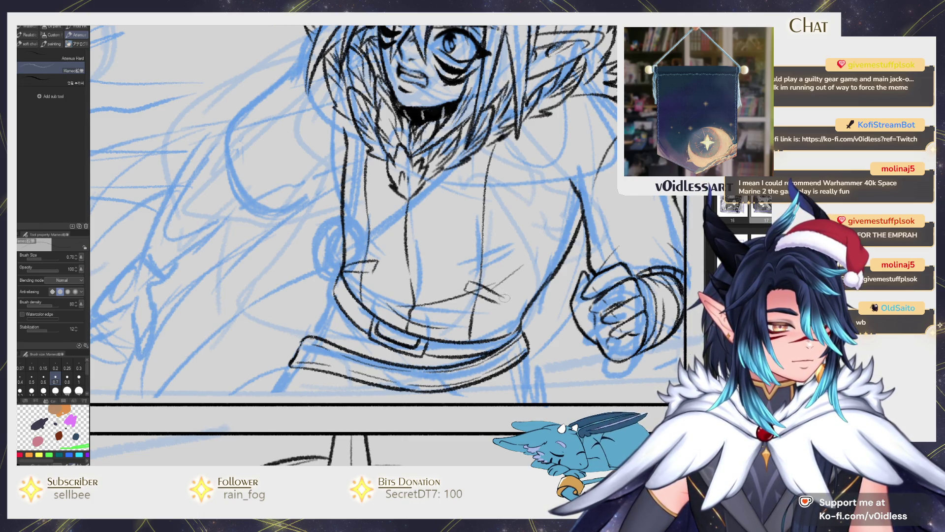
scroll(501, 299, "down", 3)
scroll(501, 299, "down", 2)
scroll(420, 288, "up", 5)
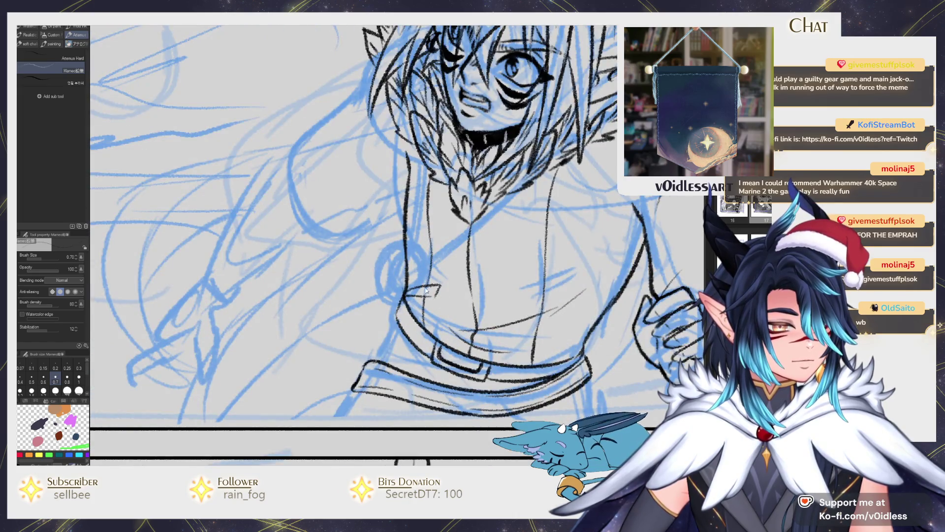
left_click_drag(418, 288, 436, 303)
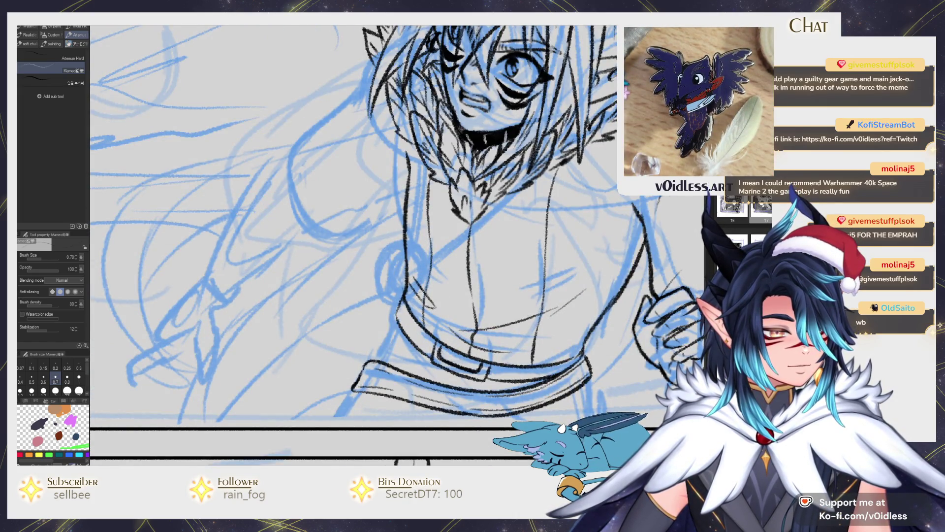
mouse_move(406, 273)
left_mouse_down()
mouse_move(427, 292)
mouse_move(401, 256)
left_mouse_up()
left_click_drag(491, 279, 516, 286)
mouse_move(514, 280)
left_mouse_down()
mouse_move(543, 290)
mouse_move(522, 295)
mouse_move(550, 287)
mouse_move(543, 294)
left_mouse_up()
left_click_drag(525, 253, 487, 303)
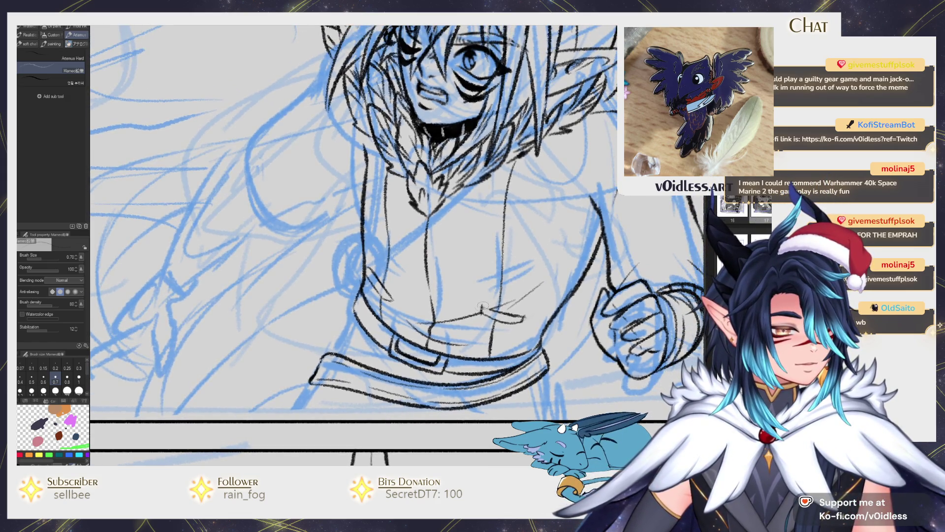
scroll(529, 302, "down", 4)
scroll(530, 302, "up", 3)
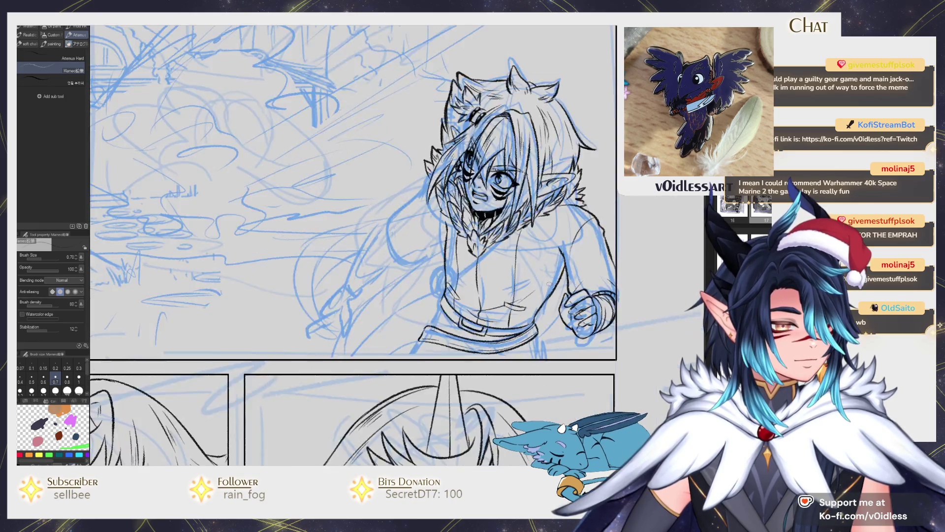
- Ink strap lines and the belt's lower edge, erase the straps, and re-ink the buckle darker
left_click_drag(529, 302, 570, 260)
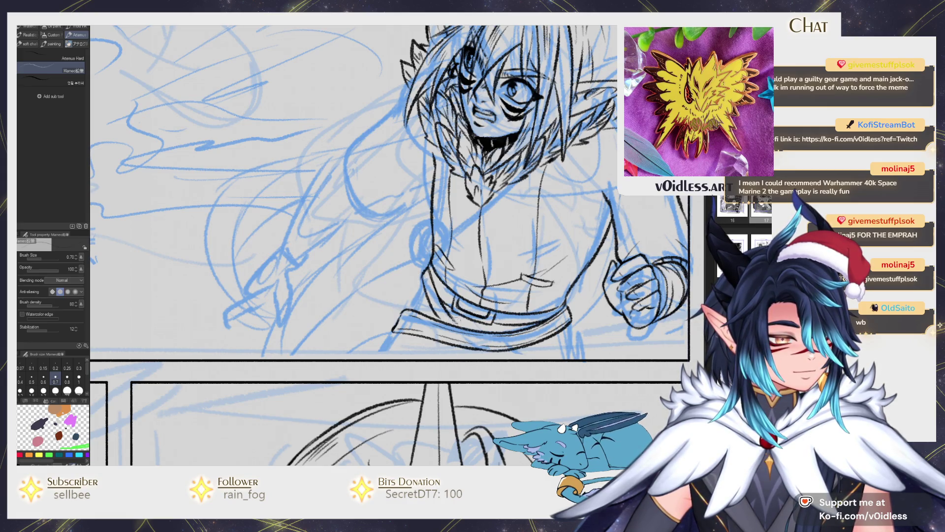
left_click_drag(521, 357, 487, 310)
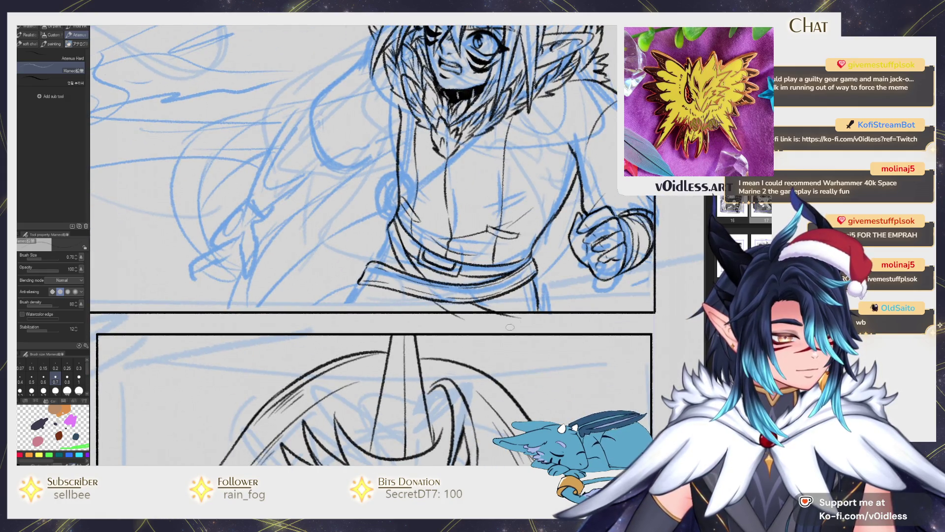
scroll(463, 321, "up", 2)
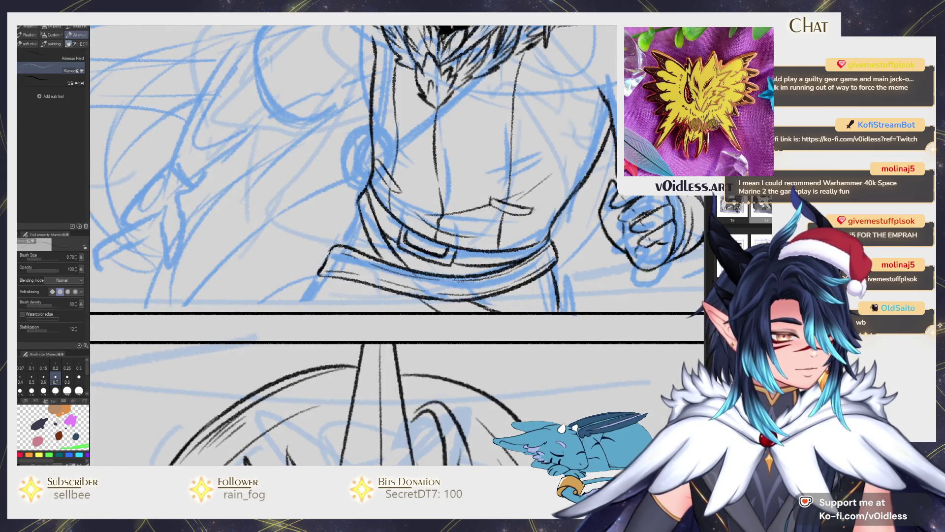
mouse_move(428, 274)
left_mouse_down()
mouse_move(426, 295)
mouse_move(473, 295)
left_mouse_up()
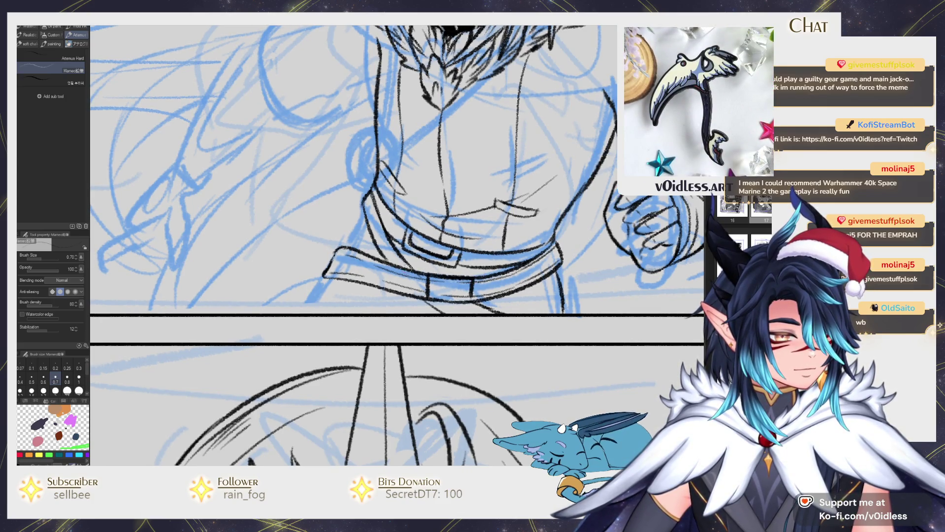
mouse_move(389, 259)
left_mouse_down()
mouse_move(416, 268)
mouse_move(431, 304)
mouse_move(503, 312)
left_mouse_up()
mouse_move(430, 285)
left_mouse_down()
mouse_move(429, 296)
mouse_move(460, 301)
mouse_move(471, 281)
mouse_move(467, 294)
mouse_move(446, 296)
mouse_move(474, 300)
left_mouse_up()
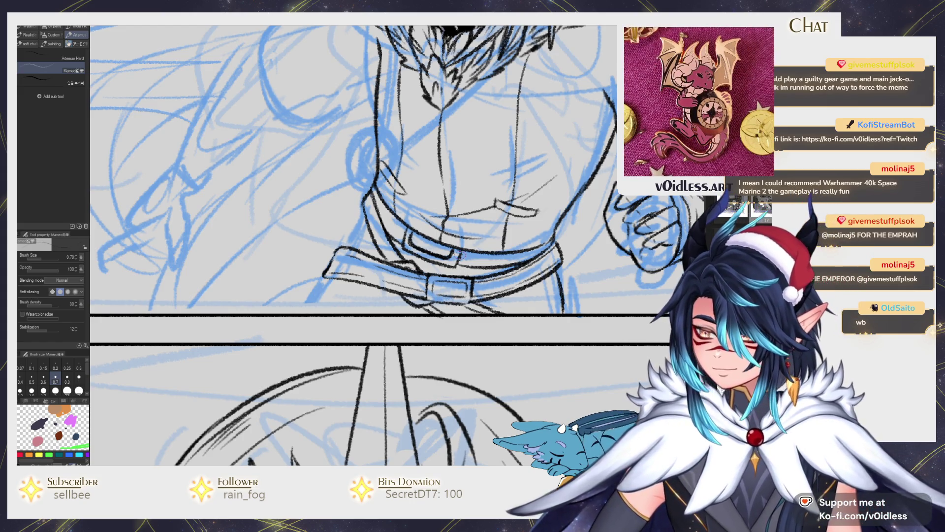
scroll(456, 289, "up", 3)
left_click_drag(427, 279, 487, 283)
- Ink the belt's left and lower-left edges and erase stray strokes by the panel border
scroll(454, 294, "down", 3)
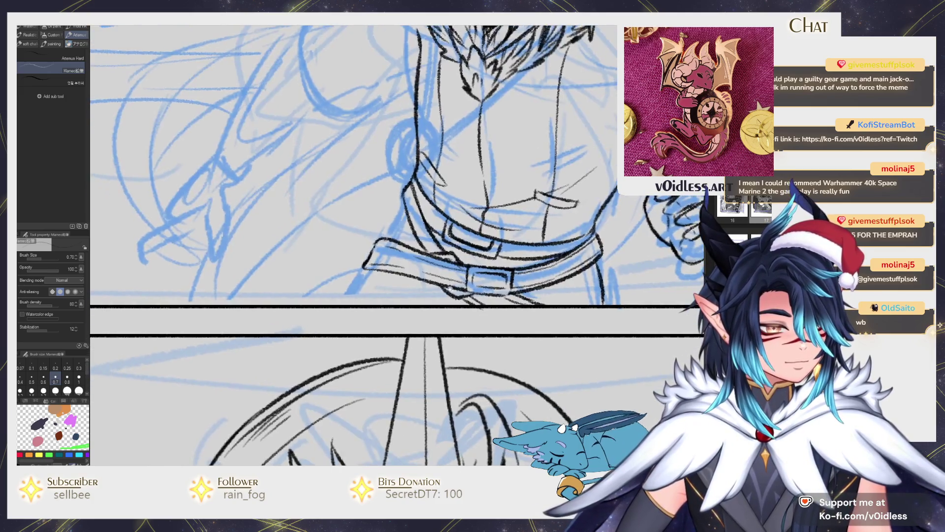
mouse_move(392, 233)
left_mouse_down()
mouse_move(404, 209)
mouse_move(414, 243)
left_mouse_up()
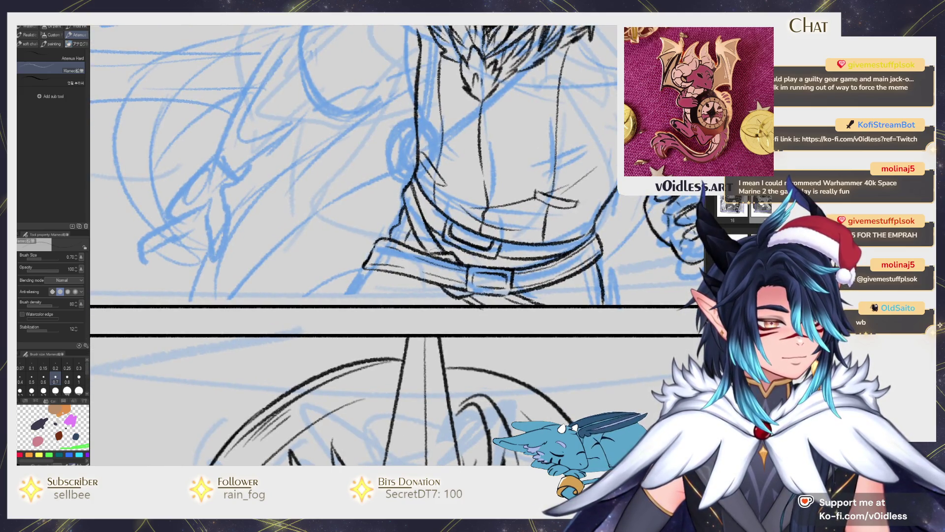
left_click_drag(373, 270, 338, 321)
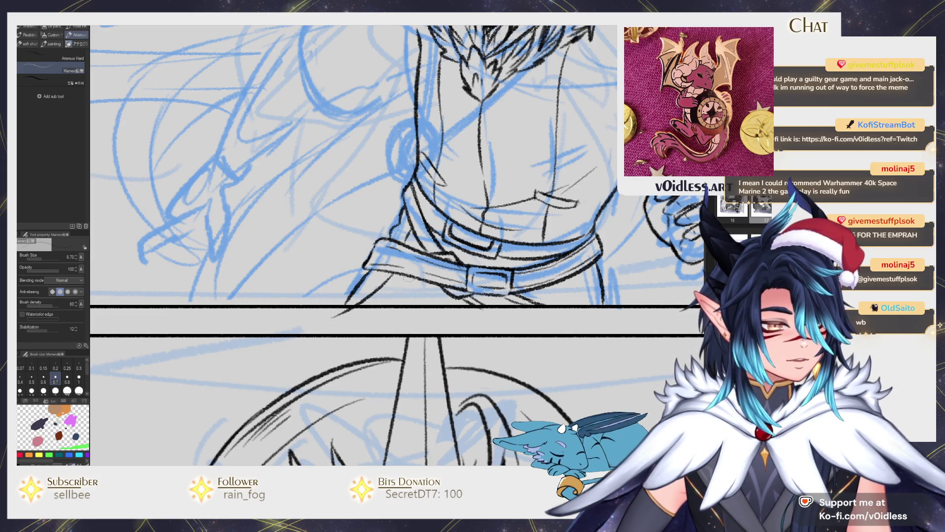
key("e")
mouse_move(331, 316)
left_mouse_down()
mouse_move(383, 289)
mouse_move(375, 298)
left_mouse_up()
key("p")
scroll(389, 286, "down", 3)
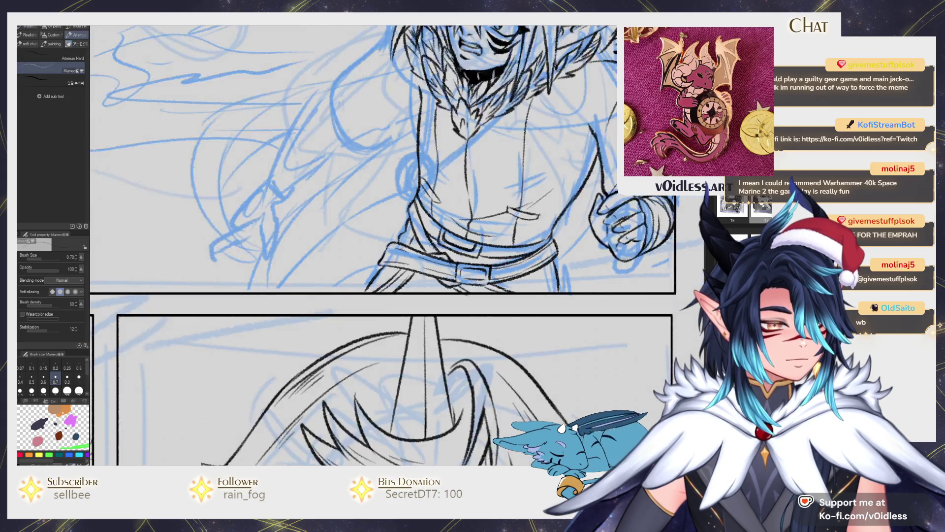
- Ink the right side of the belt, trimming part of the stroke with the eraser
scroll(482, 271, "up", 2)
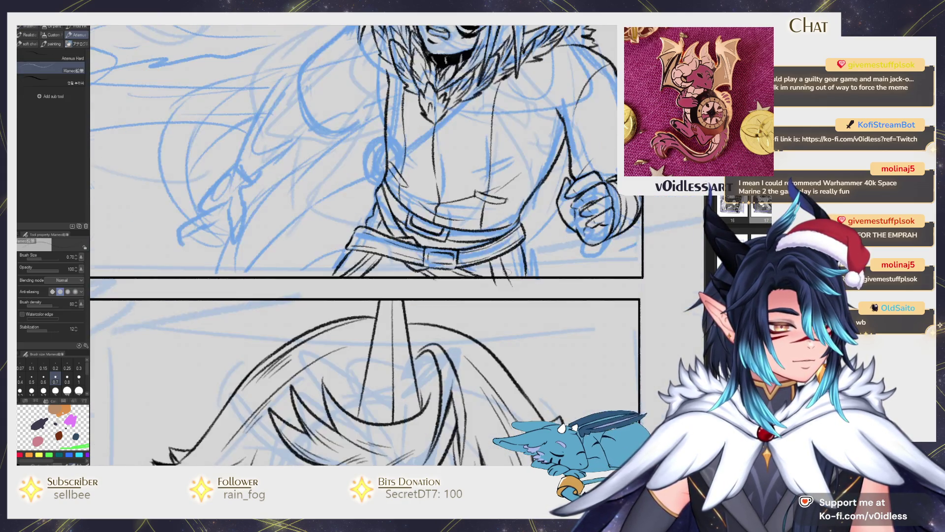
mouse_move(526, 251)
left_mouse_down()
mouse_move(529, 282)
mouse_move(528, 267)
left_mouse_up()
key("e")
key("p")
scroll(480, 270, "down", 5)
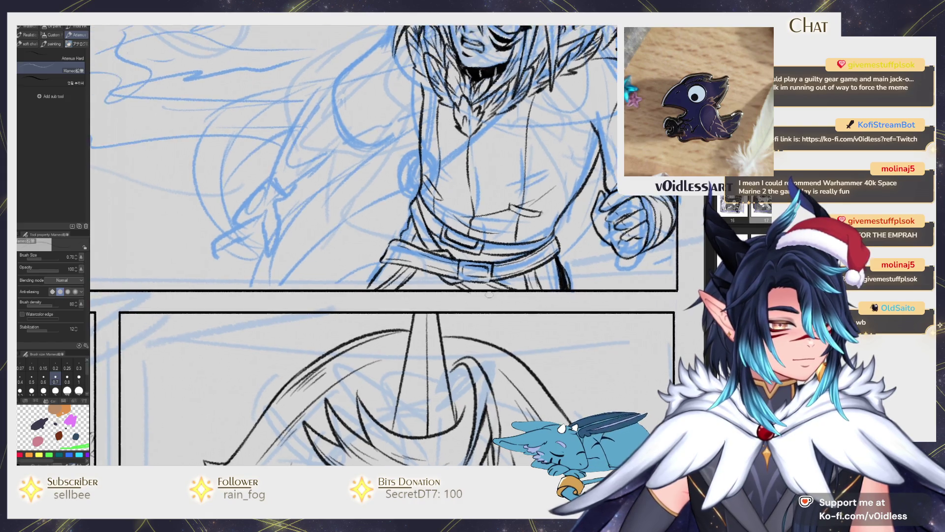
scroll(417, 291, "up", 5)
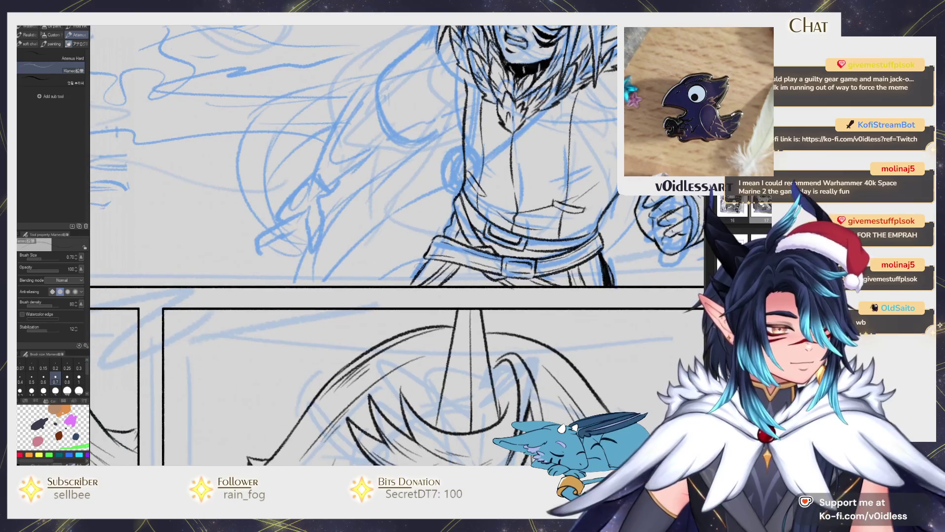
- Fill the area under the belt with black and touch up the shape by the panel border
key("g")
left_click(412, 274)
key("p")
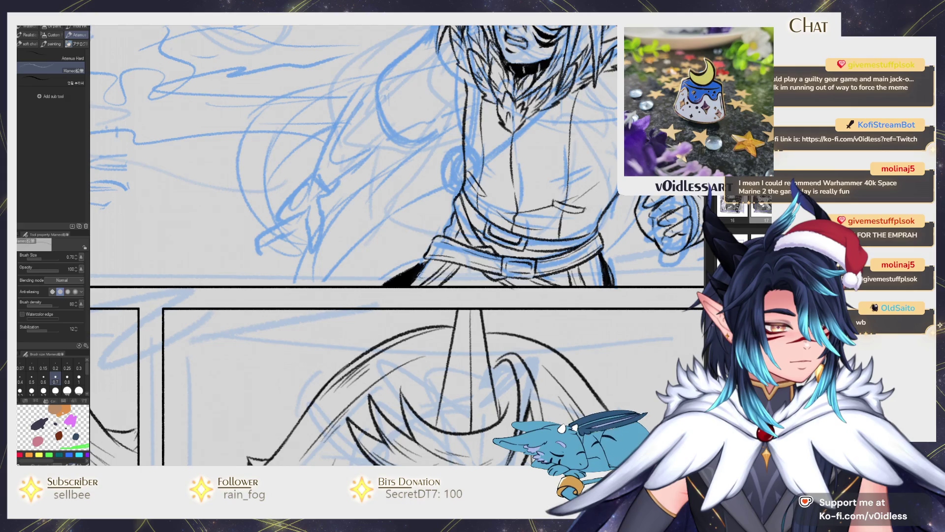
left_click_drag(418, 269, 377, 291)
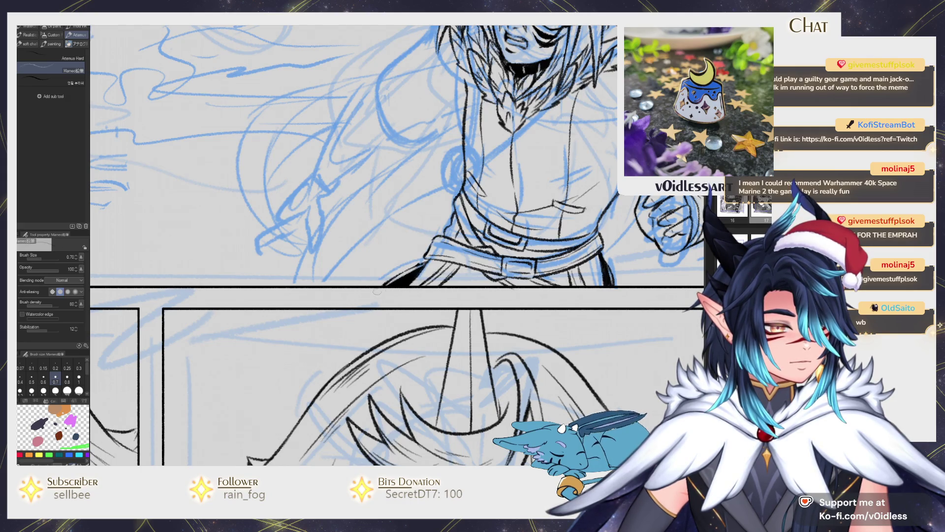
left_click_drag(421, 262, 387, 284)
mouse_move(445, 263)
left_mouse_down()
mouse_move(413, 288)
mouse_move(433, 273)
left_mouse_up()
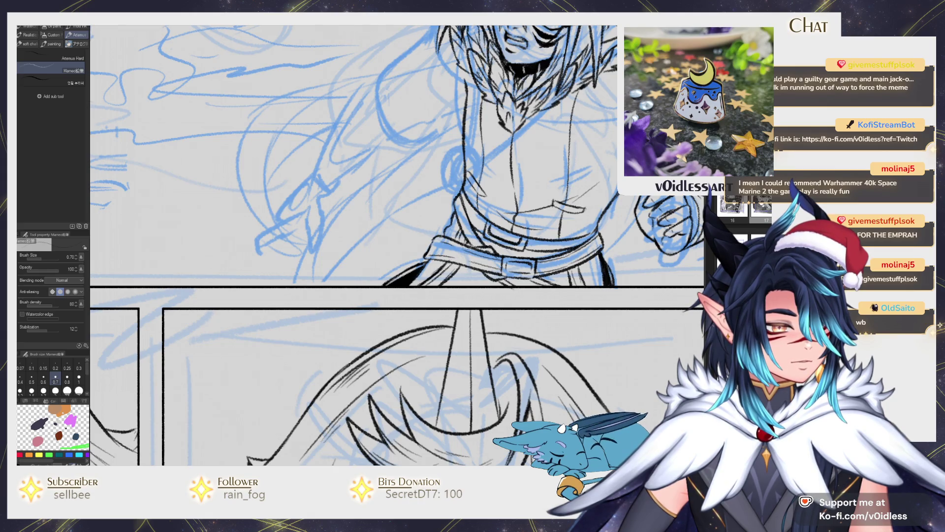
- Ink curved lines across the chest and down the neck
scroll(475, 242, "down", 3)
scroll(476, 241, "up", 3)
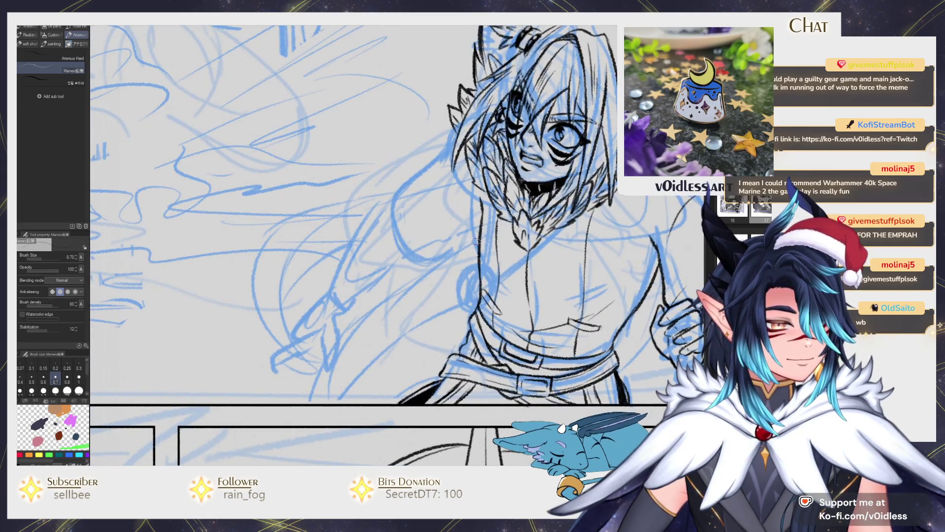
mouse_move(463, 240)
left_mouse_down()
mouse_move(420, 263)
mouse_move(392, 193)
left_mouse_up()
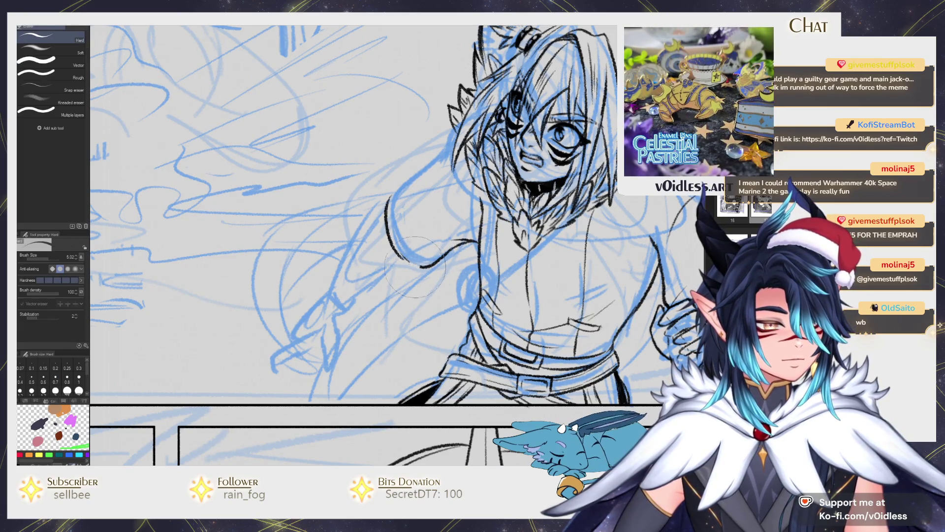
mouse_move(405, 258)
left_mouse_down()
mouse_move(458, 246)
mouse_move(393, 217)
mouse_move(402, 181)
mouse_move(462, 125)
mouse_move(451, 178)
mouse_move(476, 231)
left_mouse_up()
key("ctrl+z")
left_click_drag(482, 187, 474, 241)
- Ink the shoulder and arm outline and reshape it with Liquify
scroll(496, 220, "right", 3)
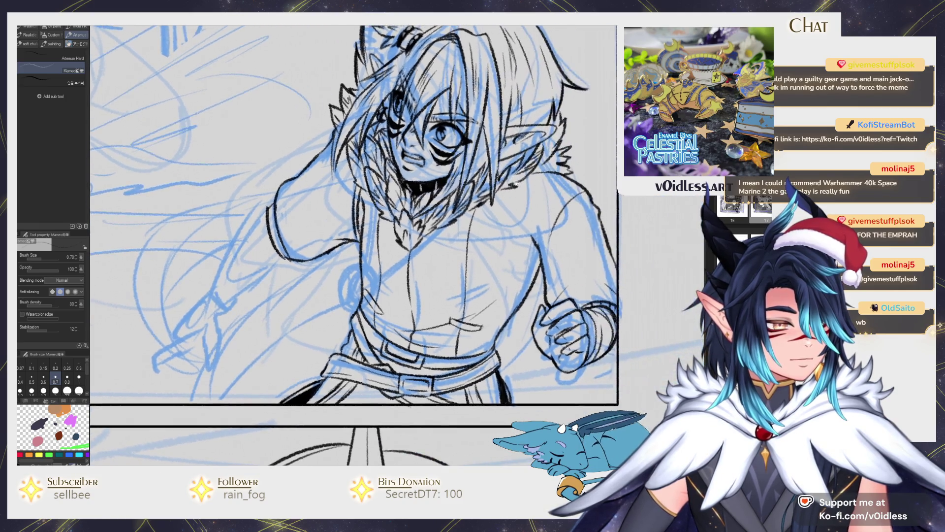
mouse_move(539, 269)
left_mouse_down()
mouse_move(550, 170)
mouse_move(531, 272)
left_mouse_up()
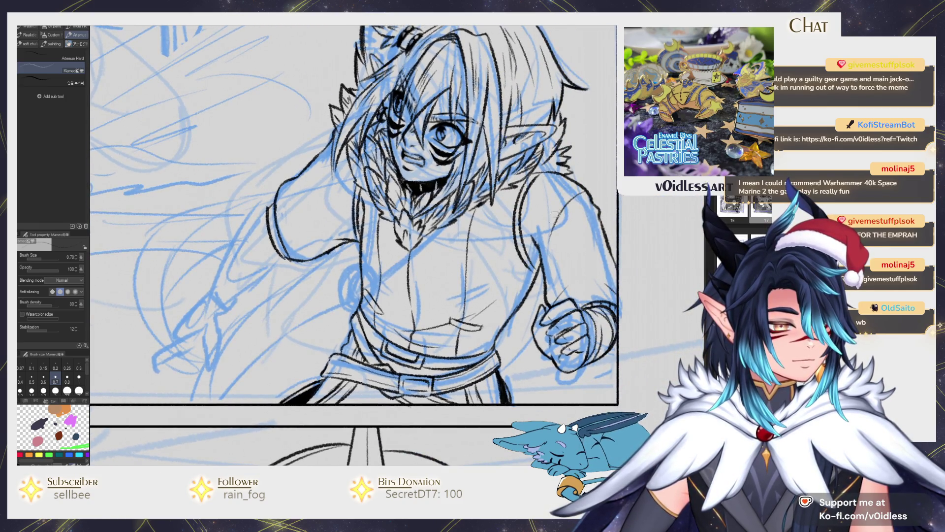
scroll(537, 194, "down", 5)
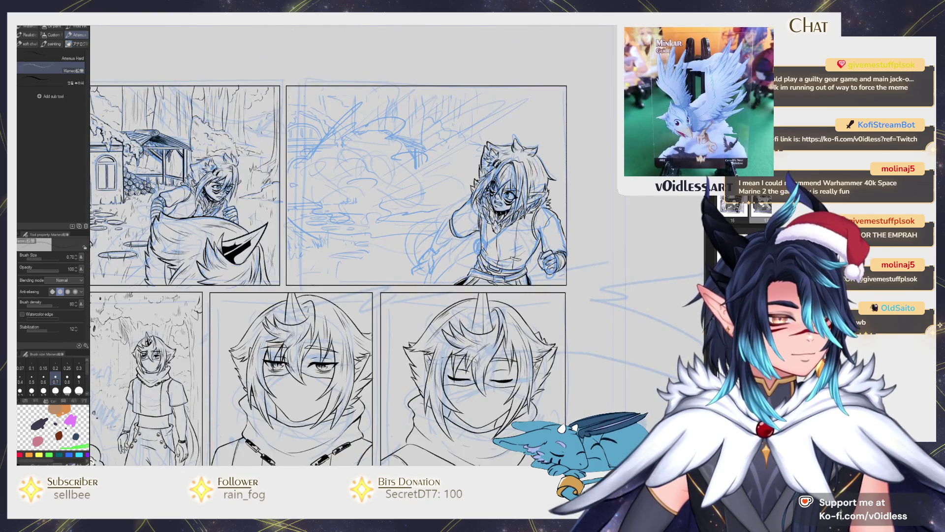
scroll(443, 186, "up", 5)
mouse_move(443, 186)
left_mouse_down()
mouse_move(442, 255)
mouse_move(436, 206)
mouse_move(446, 256)
mouse_move(458, 251)
left_mouse_up()
key("j")
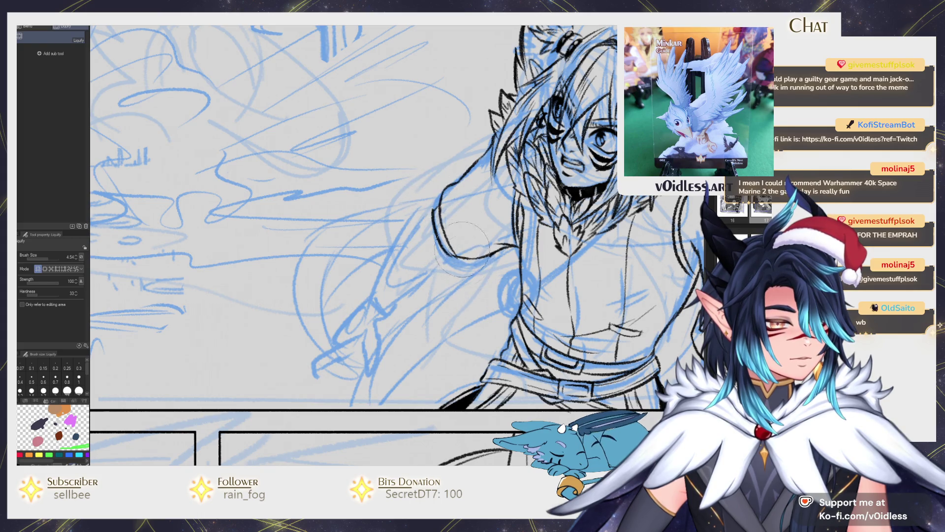
key("p")
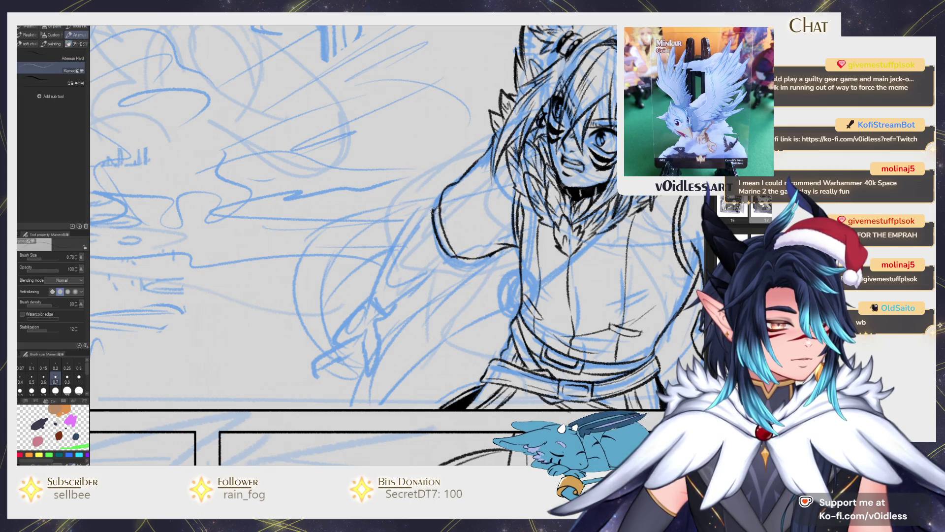
mouse_move(441, 248)
left_mouse_down()
mouse_move(461, 173)
mouse_move(505, 231)
mouse_move(459, 259)
mouse_move(467, 242)
left_mouse_up()
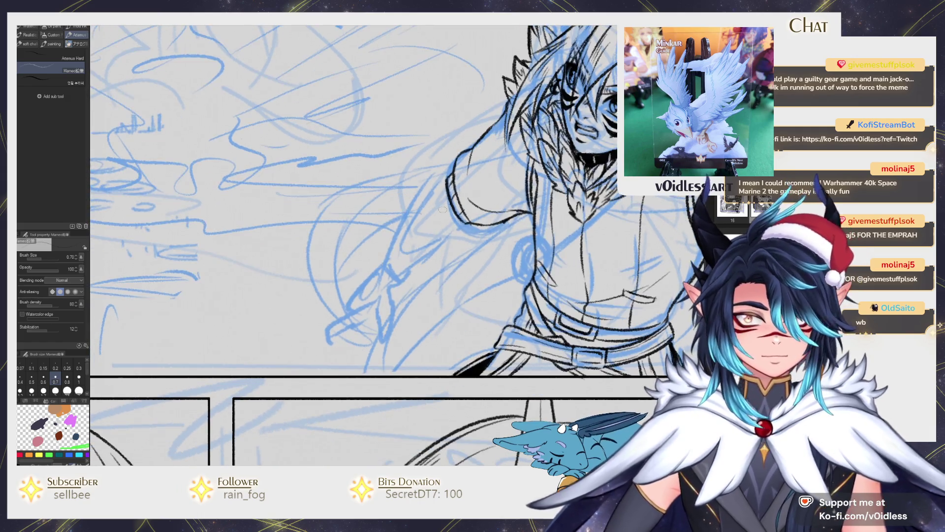
- Ink the arm, shoulder, forearm and hand outlines, undoing a bad finger stroke
left_click_drag(423, 197, 383, 271)
mouse_move(467, 222)
left_mouse_down()
mouse_move(401, 278)
mouse_move(399, 252)
mouse_move(360, 271)
left_mouse_up()
left_click_drag(416, 261, 390, 314)
mouse_move(379, 280)
left_mouse_down()
mouse_move(394, 321)
mouse_move(402, 297)
mouse_move(353, 297)
mouse_move(365, 277)
mouse_move(337, 300)
mouse_move(336, 323)
mouse_move(382, 260)
mouse_move(360, 304)
mouse_move(374, 265)
mouse_move(381, 277)
mouse_move(382, 259)
left_mouse_up()
key("ctrl+z")
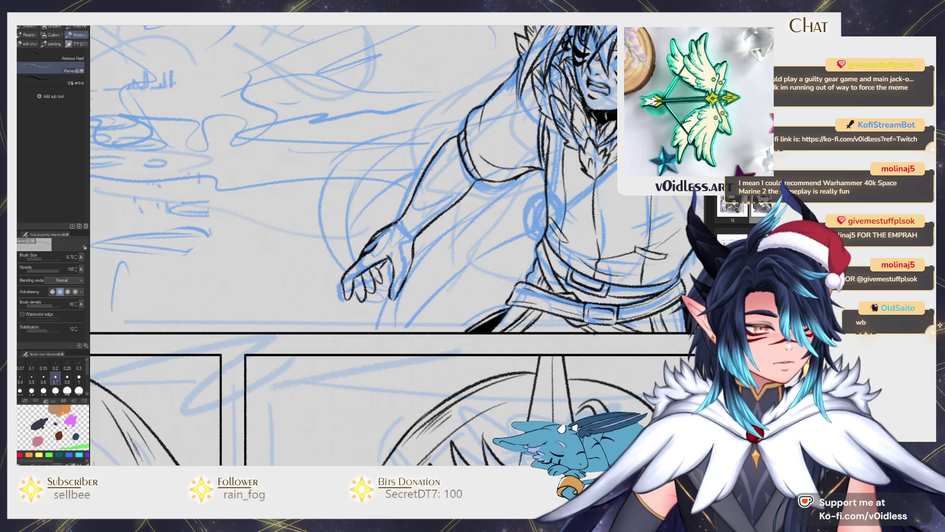
- Reshape lines with an enlarged Liquify brush, then re-ink the forearm, upper arm and shoulder
scroll(405, 219, "down", 5)
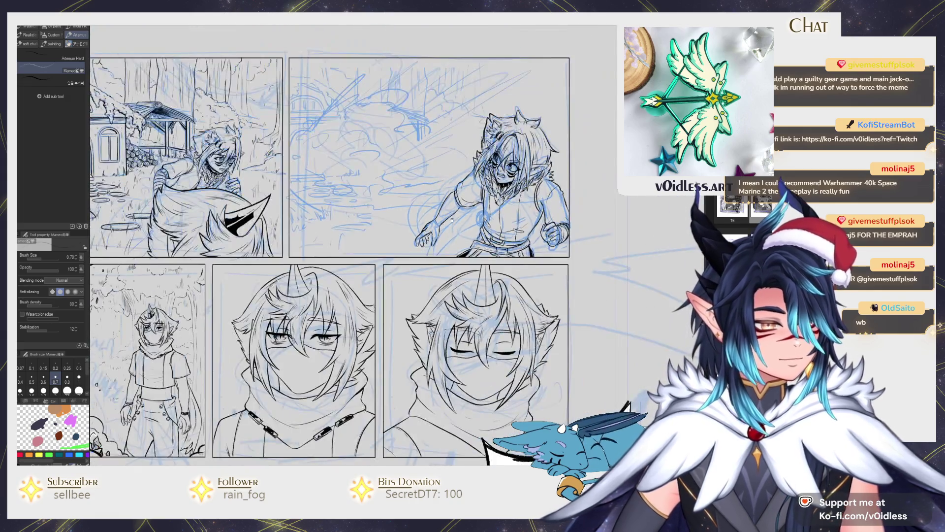
key("j")
key("bracketright")
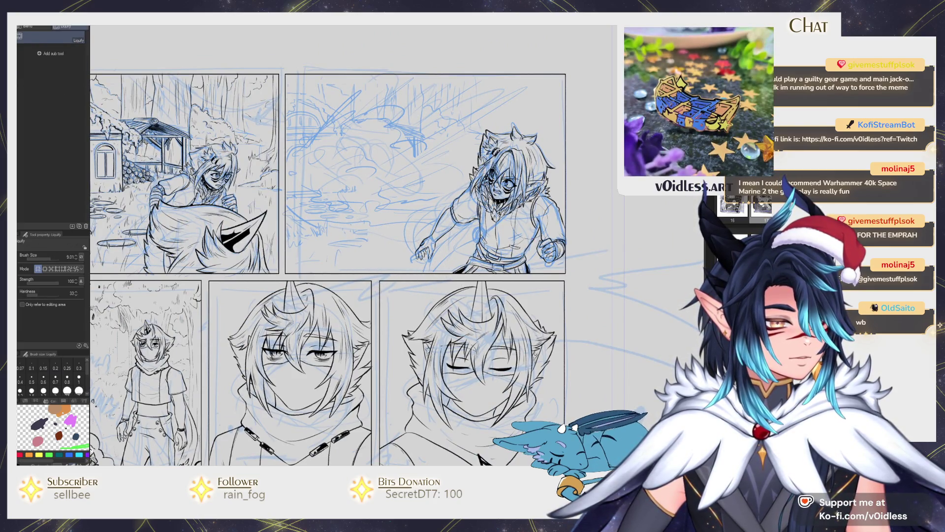
key("p")
scroll(438, 239, "up", 5)
mouse_move(428, 236)
left_mouse_down()
mouse_move(465, 212)
mouse_move(453, 180)
mouse_move(472, 170)
left_mouse_up()
left_click_drag(467, 210, 490, 184)
- Add hatching across the arm and forearm
scroll(412, 218, "up", 2)
mouse_move(413, 206)
left_mouse_down()
mouse_move(435, 272)
mouse_move(415, 274)
left_mouse_up()
mouse_move(418, 227)
left_mouse_down()
mouse_move(396, 264)
mouse_move(391, 257)
mouse_move(383, 295)
left_mouse_up()
- Ink the chest line along the blue sketch with short follow-up strokes
scroll(475, 232, "down", 3)
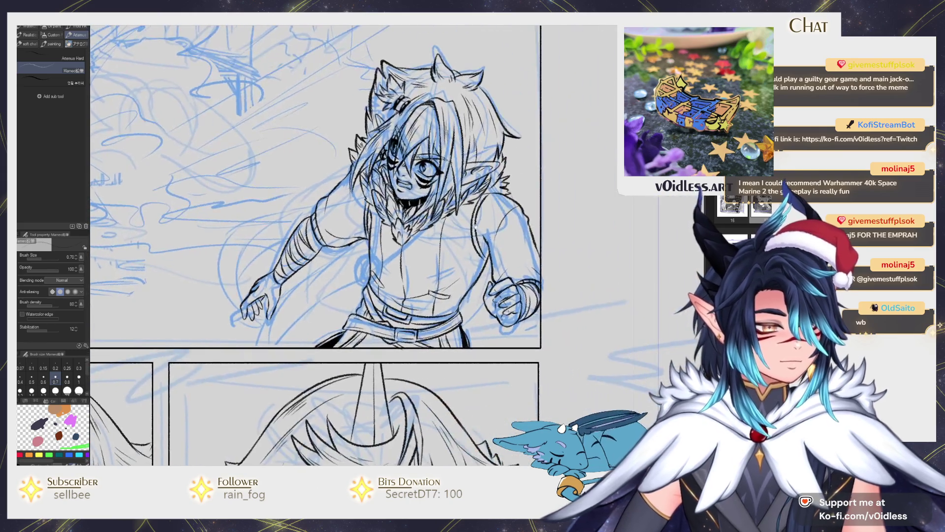
scroll(364, 236, "up", 1)
scroll(364, 236, "down", 3)
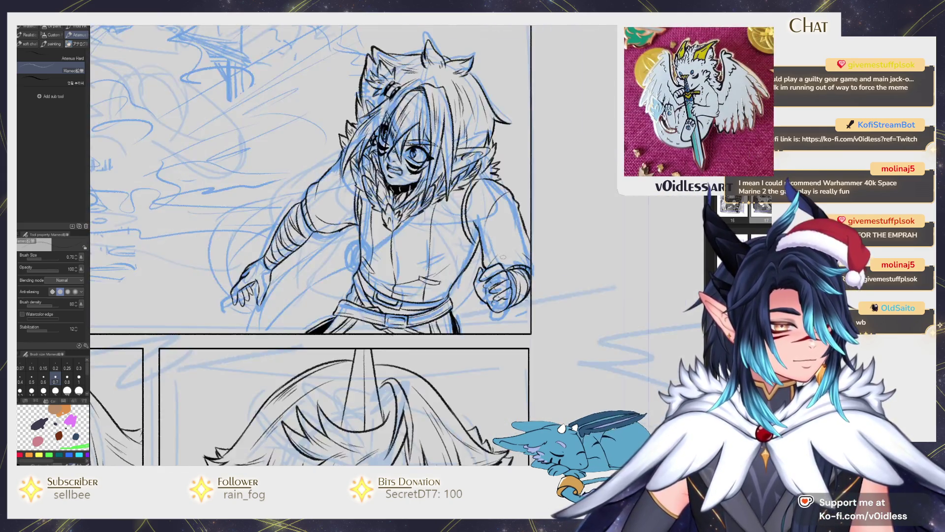
scroll(453, 219, "up", 3)
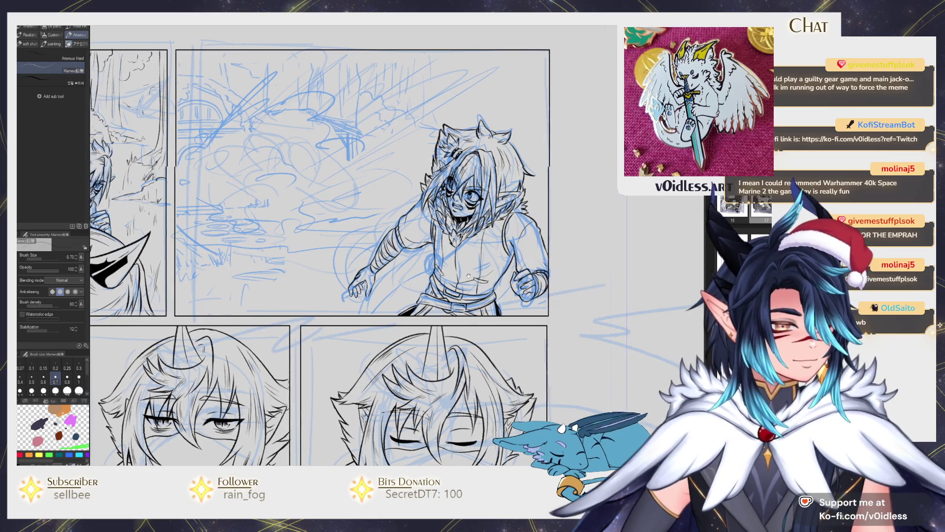
left_click_drag(427, 262, 537, 195)
scroll(451, 250, "up", 1)
mouse_move(432, 255)
left_mouse_down()
mouse_move(490, 233)
mouse_move(566, 169)
left_mouse_up()
- Ink the necklace beads, its bottom curve and the round pendant, redrawing the pendant's left curve
mouse_move(431, 183)
left_mouse_down()
mouse_move(413, 231)
mouse_move(421, 206)
left_mouse_up()
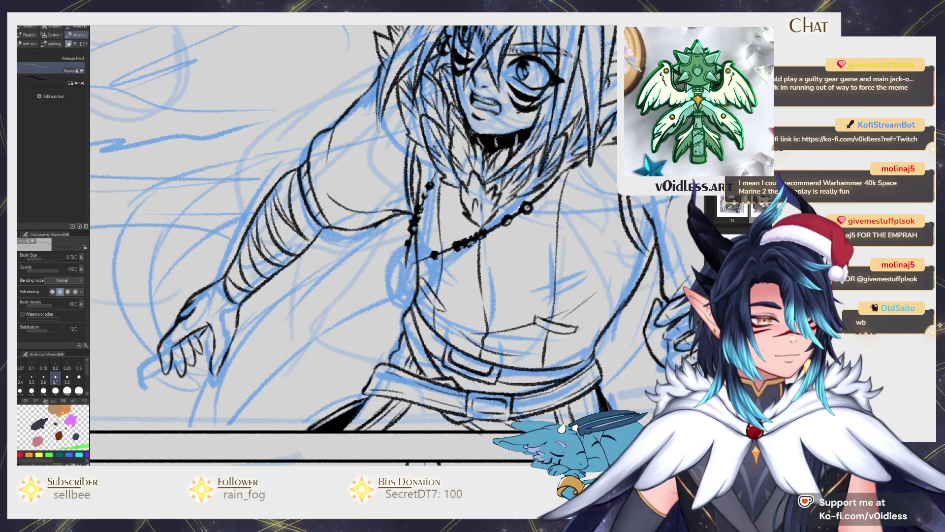
mouse_move(403, 252)
left_mouse_down()
mouse_move(412, 269)
mouse_move(428, 262)
mouse_move(403, 251)
mouse_move(419, 266)
mouse_move(409, 270)
mouse_move(403, 257)
mouse_move(409, 273)
mouse_move(409, 249)
mouse_move(400, 252)
mouse_move(389, 287)
mouse_move(384, 281)
mouse_move(389, 293)
left_mouse_up()
mouse_move(394, 261)
left_mouse_down()
mouse_move(383, 290)
mouse_move(395, 283)
mouse_move(408, 298)
mouse_move(384, 271)
left_mouse_up()
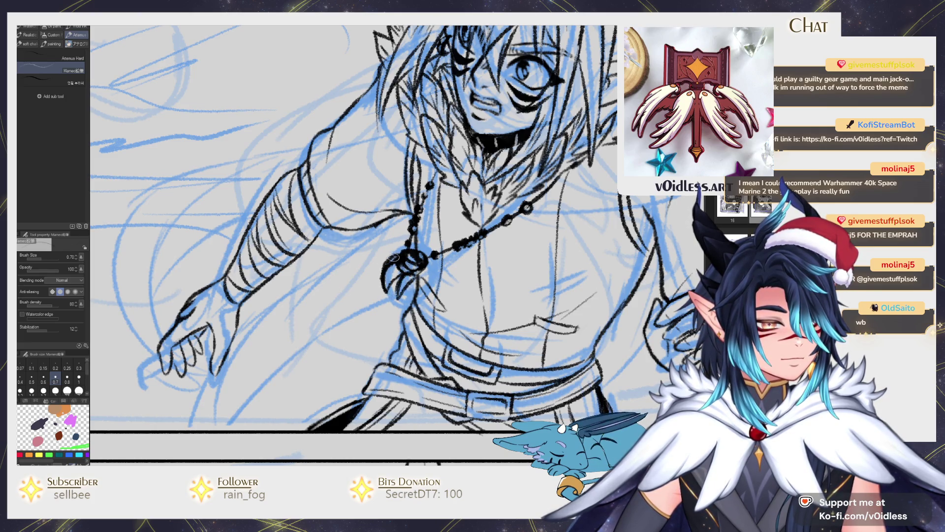
key("ctrl+z")
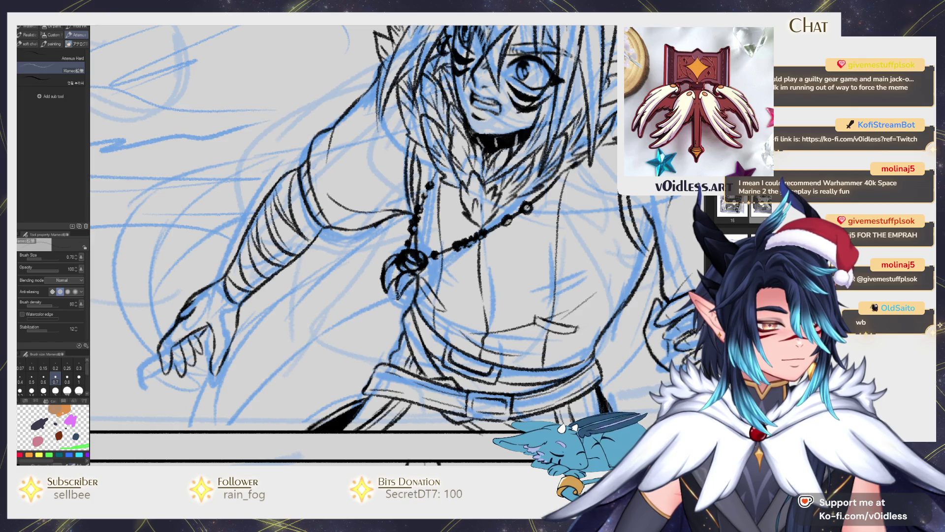
mouse_move(393, 285)
left_mouse_down()
mouse_move(385, 279)
mouse_move(421, 301)
mouse_move(385, 301)
mouse_move(426, 273)
left_mouse_up()
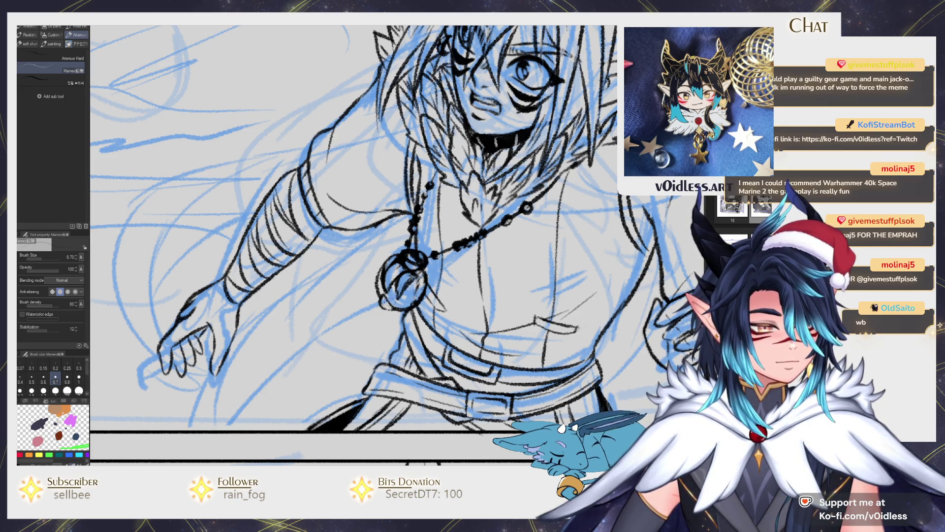
mouse_move(414, 303)
left_mouse_down()
mouse_move(421, 285)
mouse_move(385, 309)
left_mouse_up()
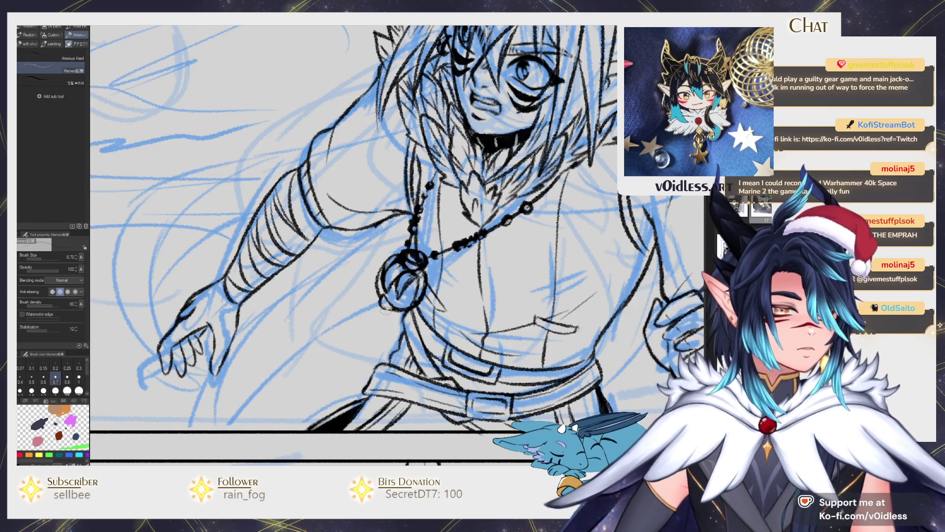
scroll(385, 309, "down", 3)
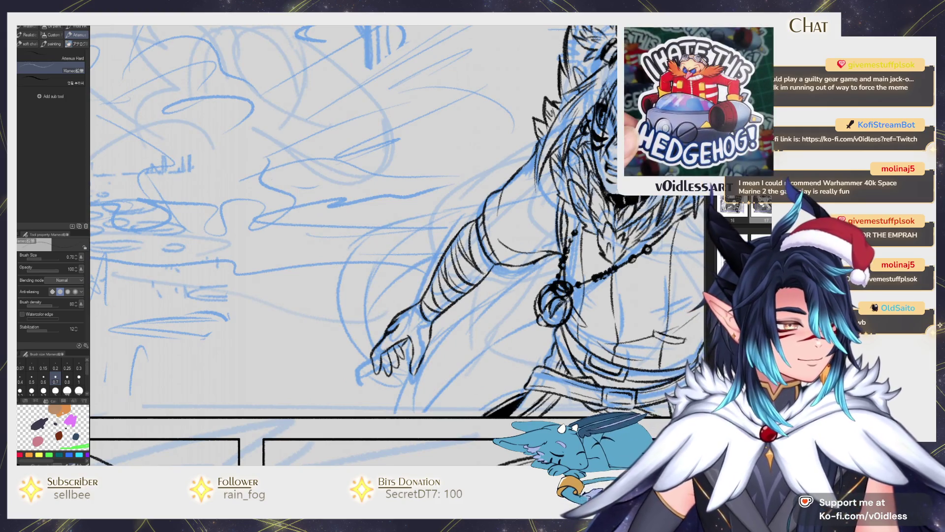
- Ink the outstretched arm's outline and its left edge from the hand upward
mouse_move(480, 211)
left_mouse_down()
mouse_move(358, 280)
mouse_move(366, 354)
mouse_move(348, 340)
mouse_move(498, 202)
left_mouse_up()
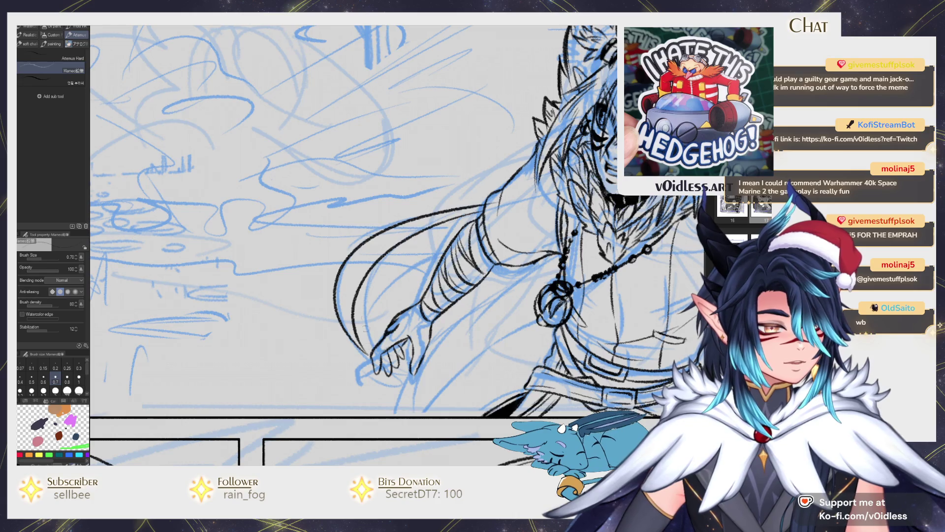
mouse_move(366, 354)
left_mouse_down()
mouse_move(370, 325)
mouse_move(468, 232)
left_mouse_up()
key("e")
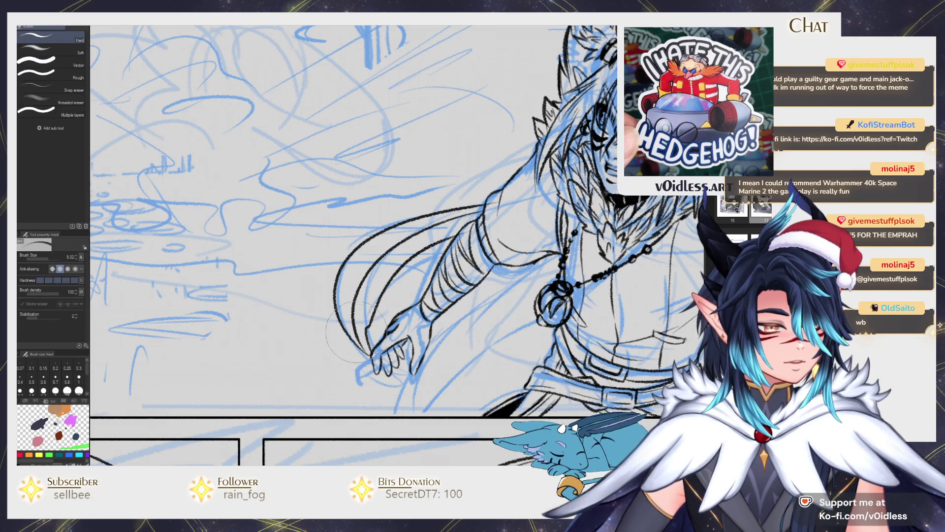
key("p")
mouse_move(365, 284)
left_mouse_down()
mouse_move(352, 335)
mouse_move(367, 354)
left_mouse_up()
mouse_move(355, 318)
left_mouse_down()
mouse_move(360, 253)
mouse_move(400, 245)
left_mouse_up()
- Ink flowing hair strands behind the arm and small strokes on the arm
mouse_move(419, 236)
left_mouse_down()
mouse_move(396, 274)
mouse_move(413, 256)
left_mouse_up()
left_click_drag(372, 287, 364, 327)
left_click_drag(370, 241, 350, 256)
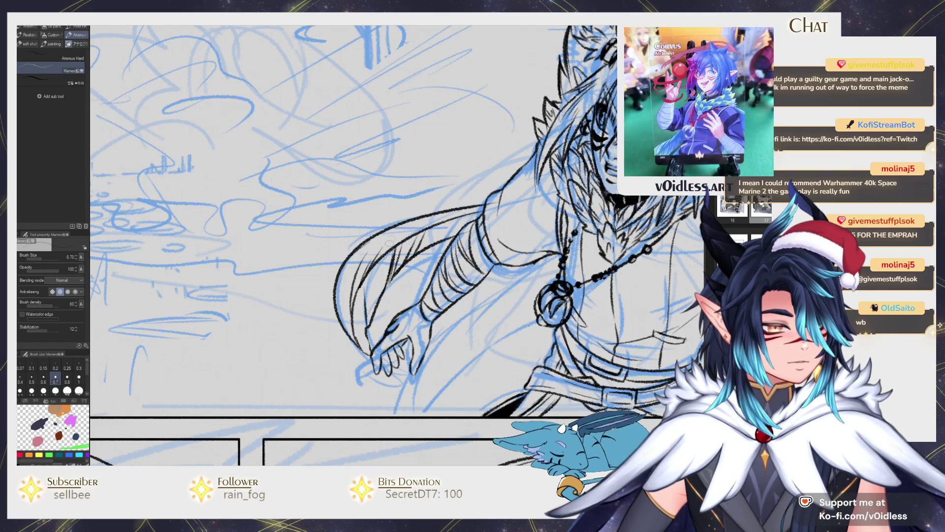
left_click_drag(418, 219, 378, 257)
left_click_drag(454, 212, 419, 232)
- Push the arm outline near the hand into shape with Liquify and redraw the claw
left_click_drag(394, 345, 389, 302)
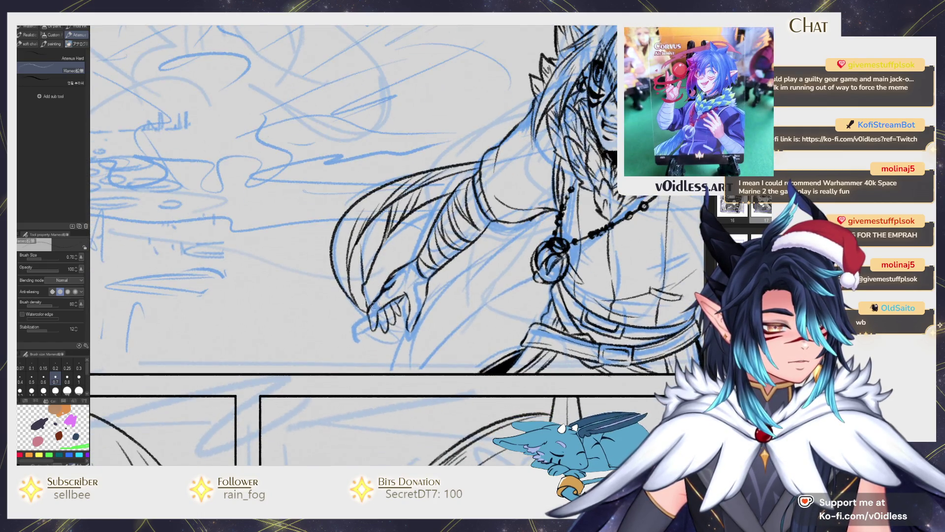
key("j")
mouse_move(365, 361)
left_mouse_down()
mouse_move(345, 276)
mouse_move(320, 266)
mouse_move(352, 323)
mouse_move(349, 241)
left_mouse_up()
key("p")
scroll(326, 324, "up", 2)
left_click_drag(343, 310, 325, 229)
- Ink long lines from the necklace to the panel border and faint strokes through the arm and hip
scroll(504, 219, "down", 4)
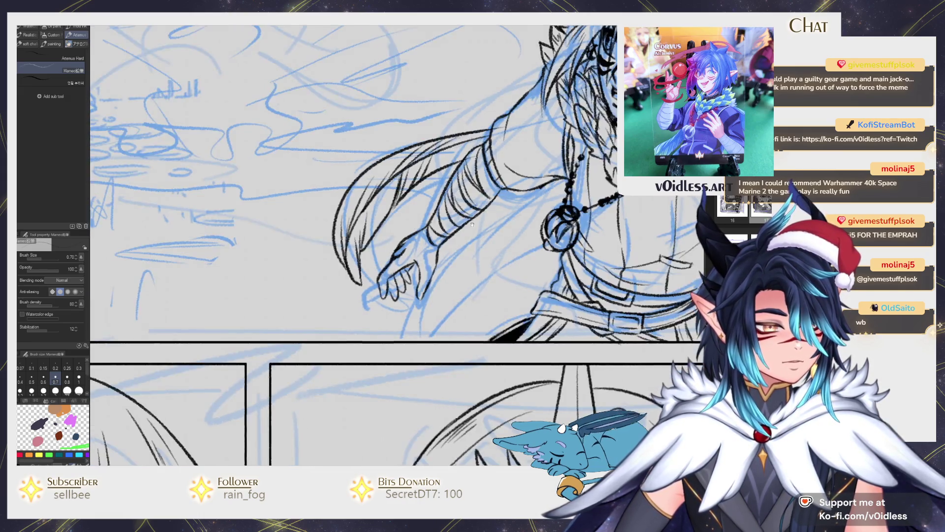
mouse_move(511, 203)
left_mouse_down()
mouse_move(349, 347)
mouse_move(456, 214)
mouse_move(326, 345)
mouse_move(477, 264)
mouse_move(508, 230)
left_mouse_up()
left_click_drag(393, 334, 446, 264)
left_click_drag(369, 283, 439, 239)
left_click_drag(428, 304, 475, 256)
mouse_move(340, 338)
left_mouse_down()
mouse_move(377, 303)
mouse_move(322, 364)
mouse_move(387, 315)
left_mouse_up()
left_click_drag(477, 232, 513, 197)
- Ink the line along the fist, toggling between eraser and pencil
key("e")
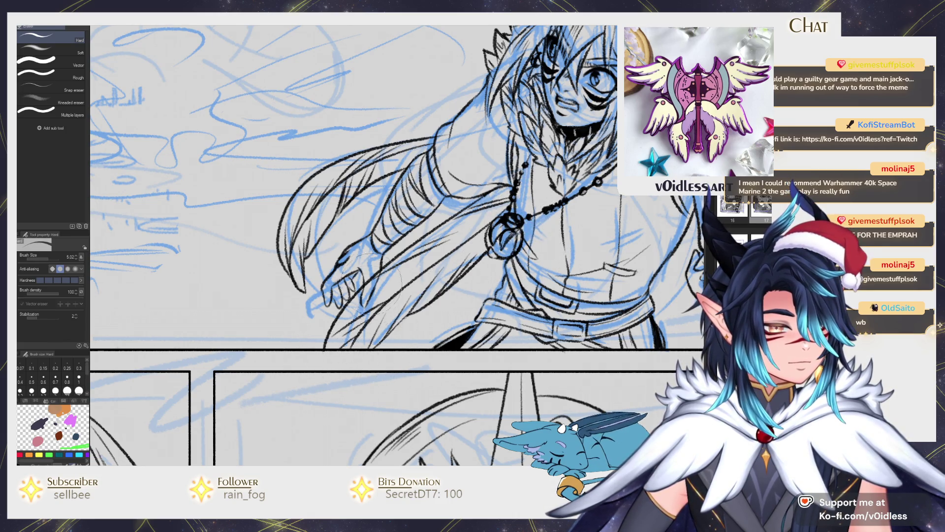
key("p")
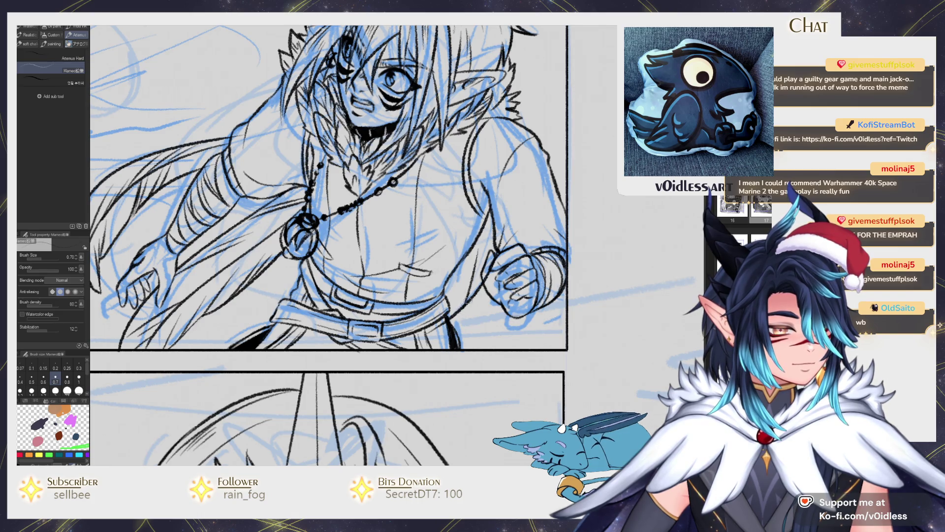
mouse_move(468, 301)
left_mouse_down()
mouse_move(477, 266)
mouse_move(446, 317)
left_mouse_up()
key("e")
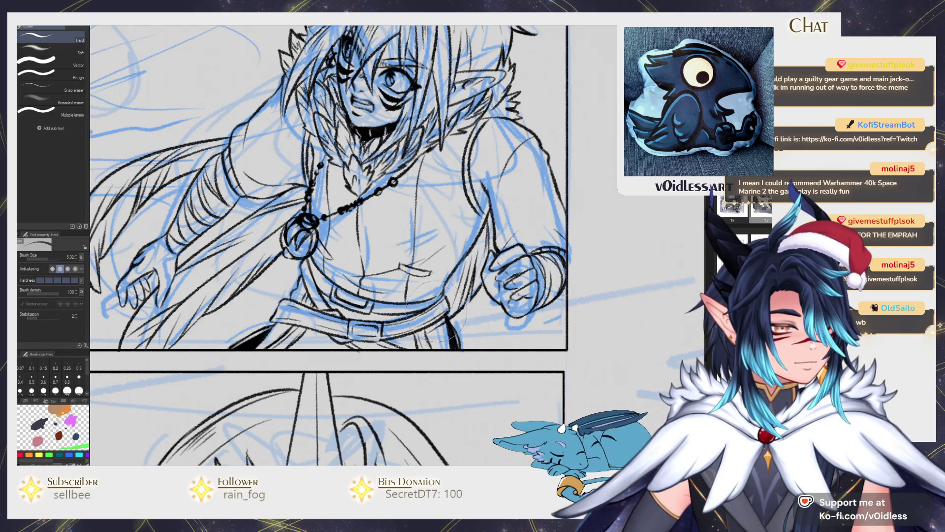
key("p")
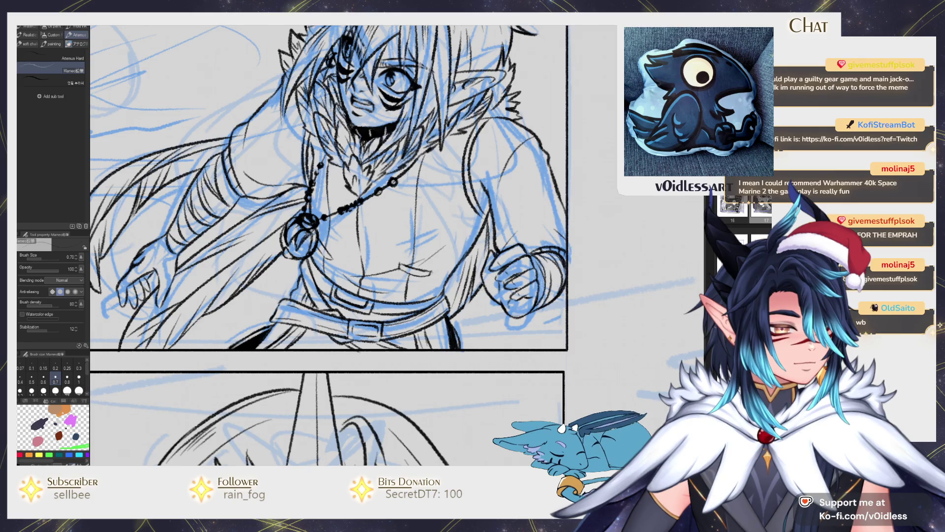
scroll(483, 286, "down", 5)
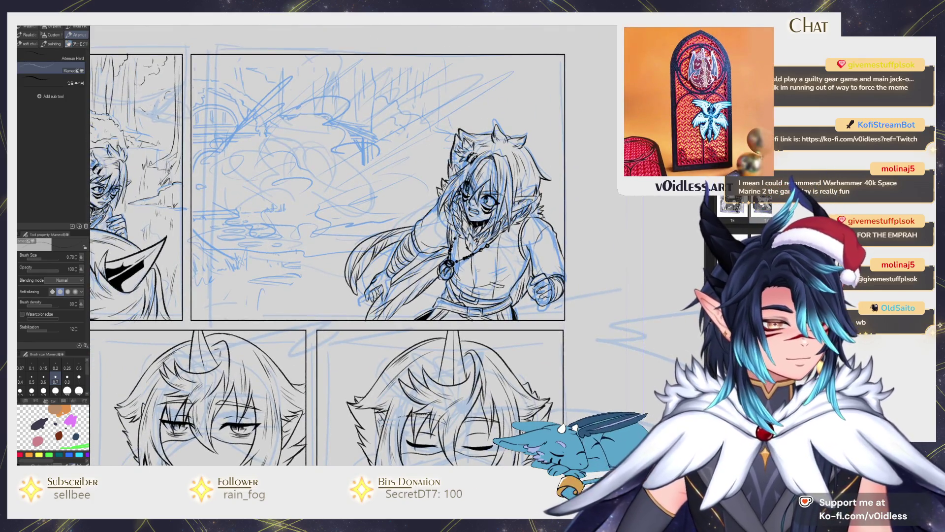
- Add short strokes near the hand and sleeve and a faint mark across the shoulder
scroll(416, 277, "up", 4)
left_click_drag(360, 303, 413, 283)
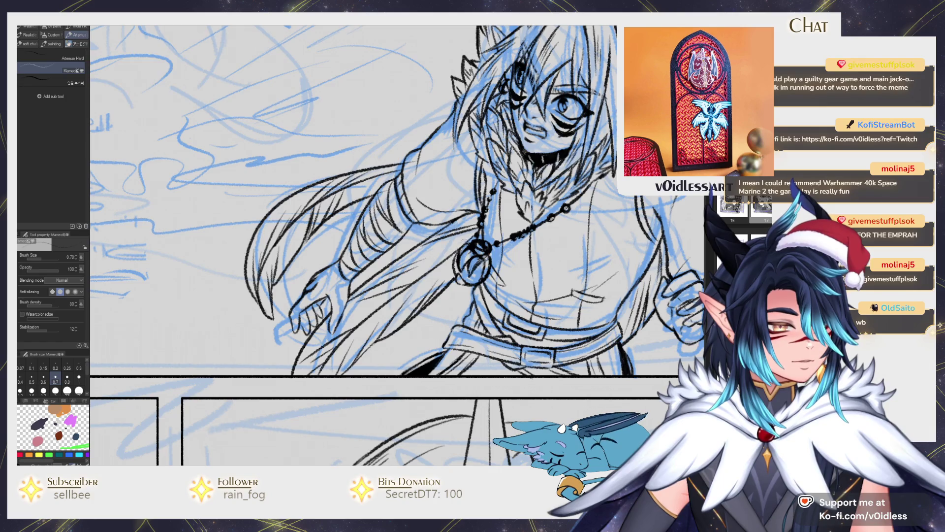
scroll(383, 326, "down", 5)
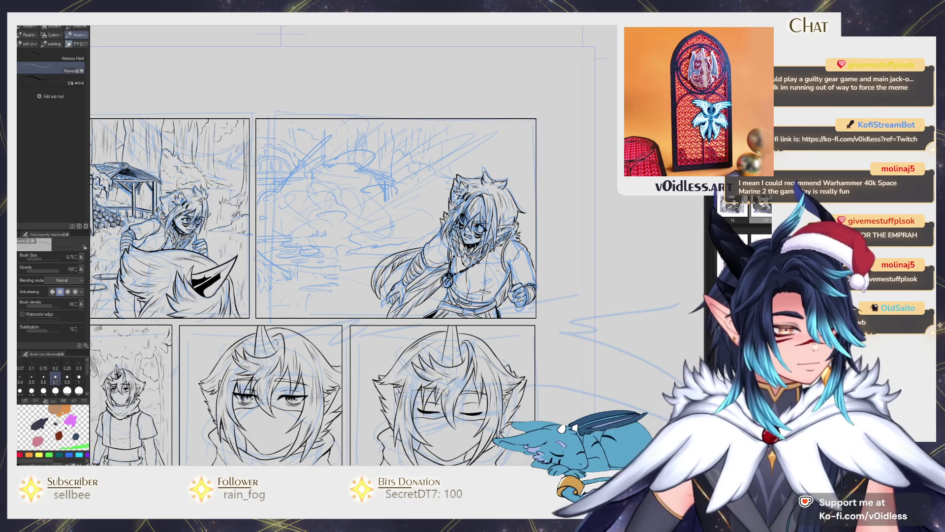
scroll(497, 271, "up", 4)
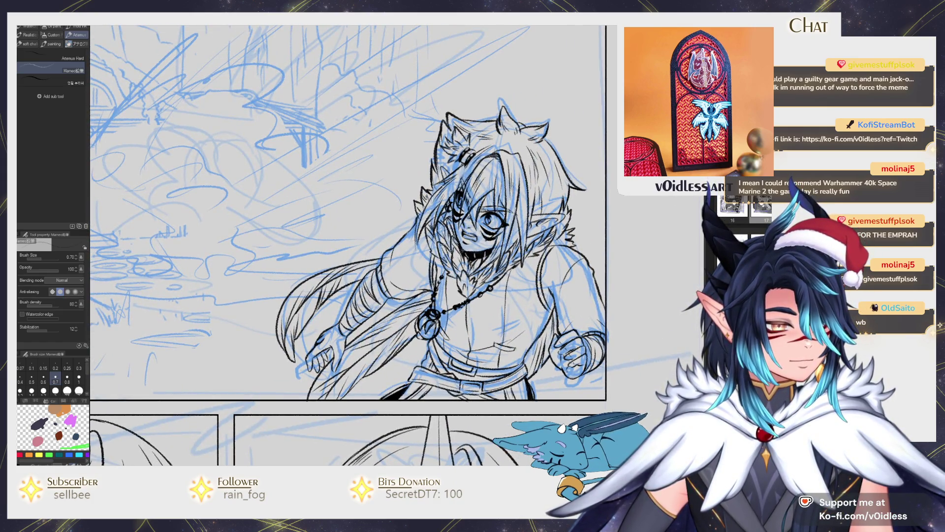
scroll(422, 218, "up", 2)
key("e")
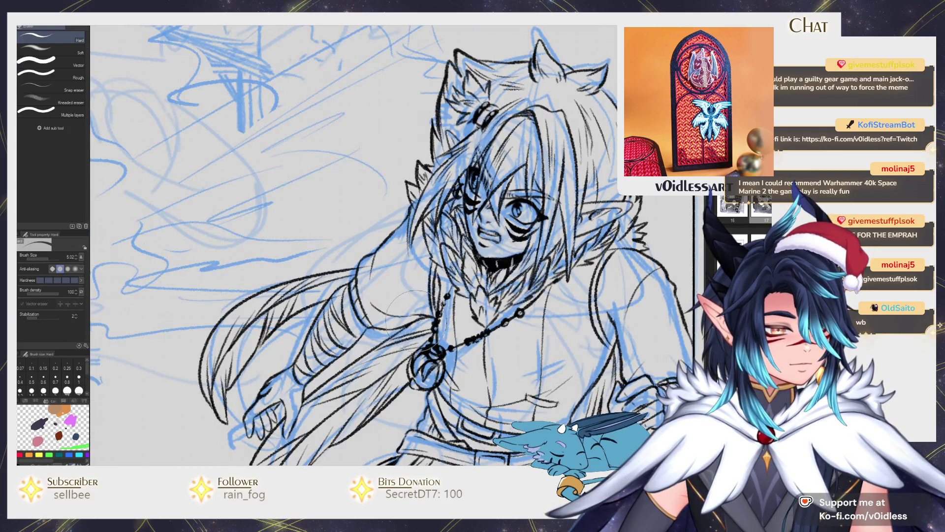
key("p")
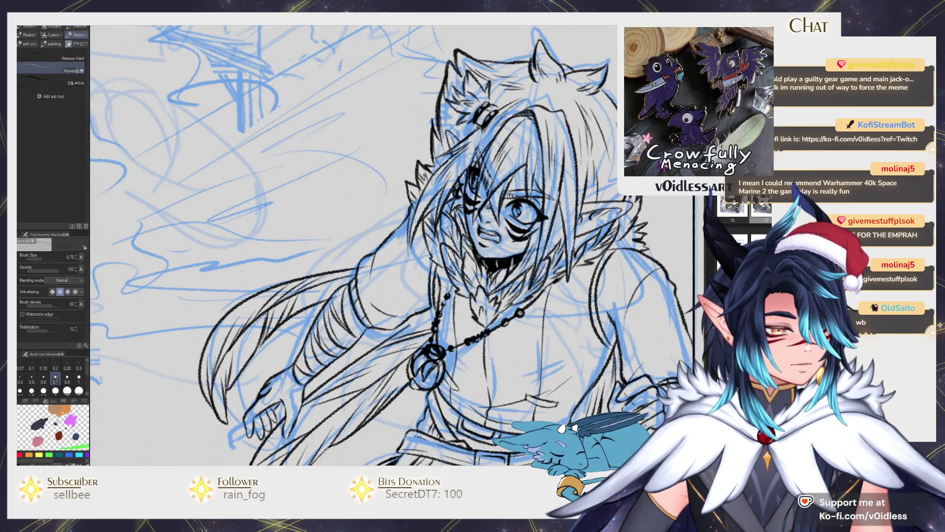
left_click_drag(407, 325, 425, 312)
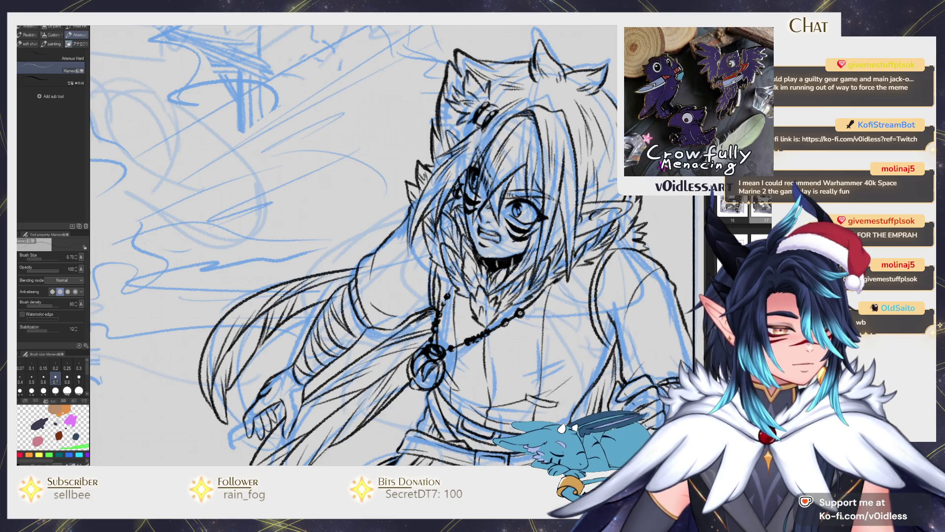
scroll(432, 308, "down", 5)
scroll(574, 300, "up", 1)
scroll(524, 336, "up", 4)
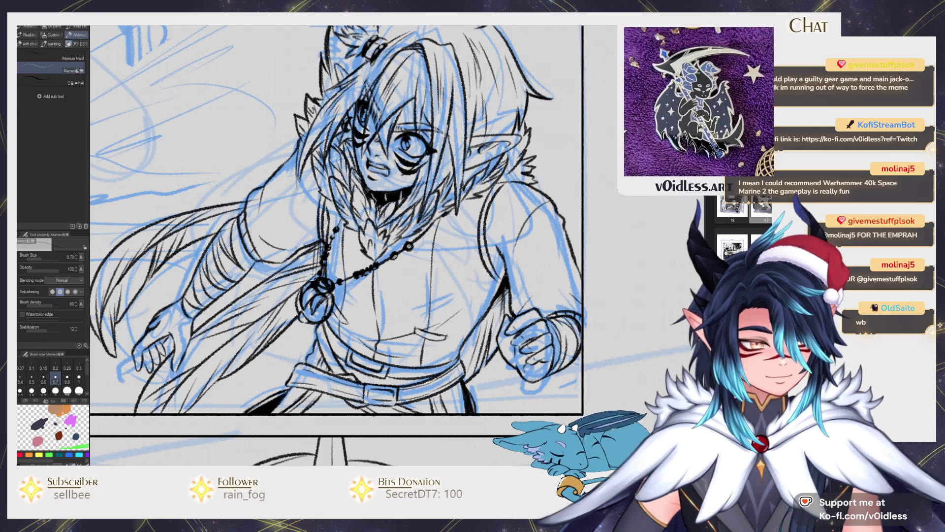
scroll(345, 246, "down", 3)
scroll(345, 246, "up", 4)
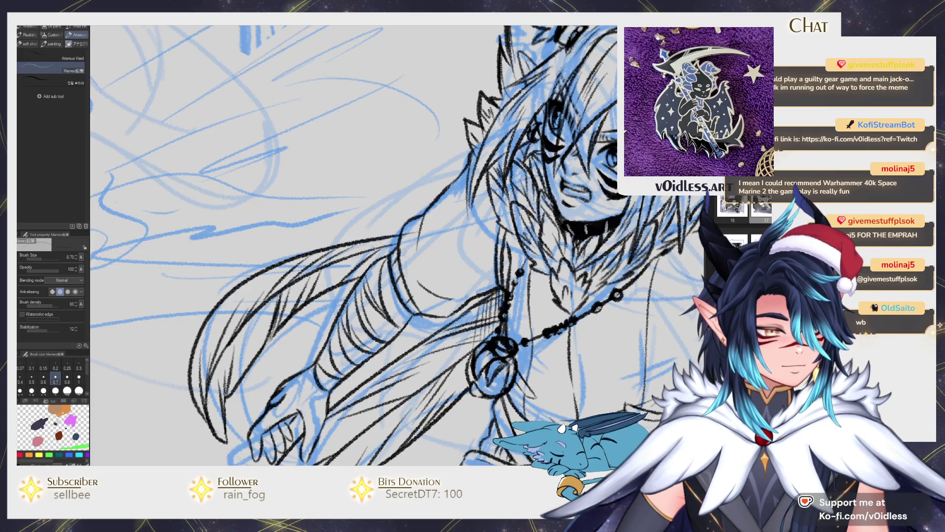
- Ink the cloak and shoulder line, extending it leftward
mouse_move(368, 267)
left_mouse_down()
mouse_move(351, 251)
mouse_move(407, 233)
left_mouse_up()
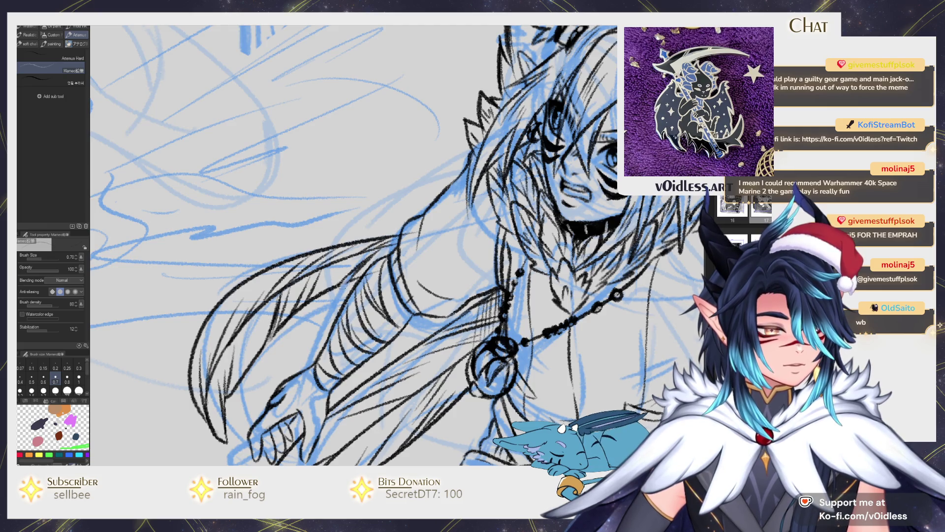
mouse_move(399, 243)
left_mouse_down()
mouse_move(320, 270)
mouse_move(394, 247)
mouse_move(362, 269)
mouse_move(390, 249)
mouse_move(318, 275)
left_mouse_up()
left_click_drag(518, 175, 429, 278)
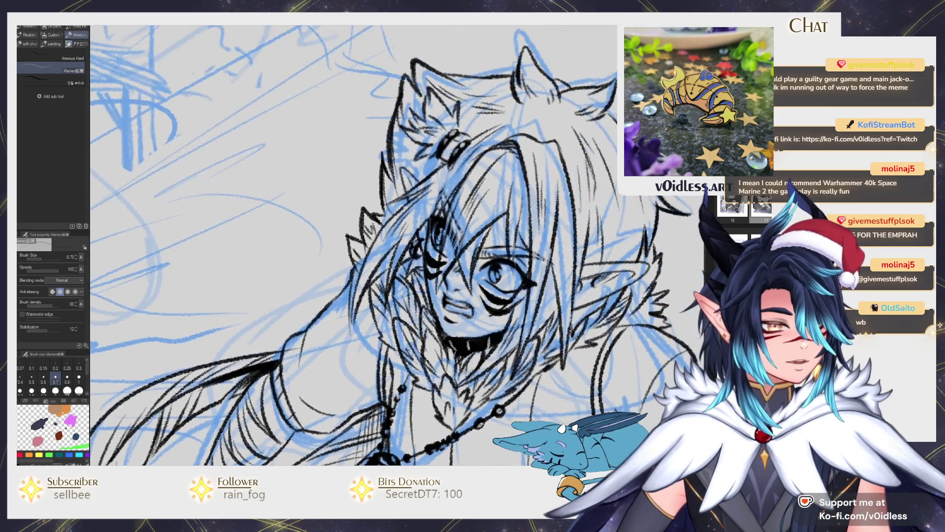
scroll(390, 268, "down", 2)
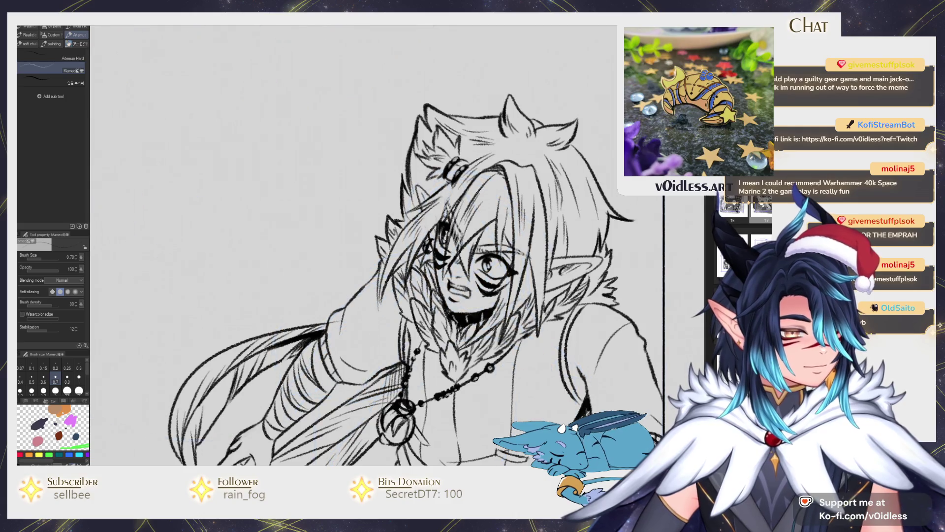
- Ink strokes on the right side of the character's fur collar
key("g")
key("p")
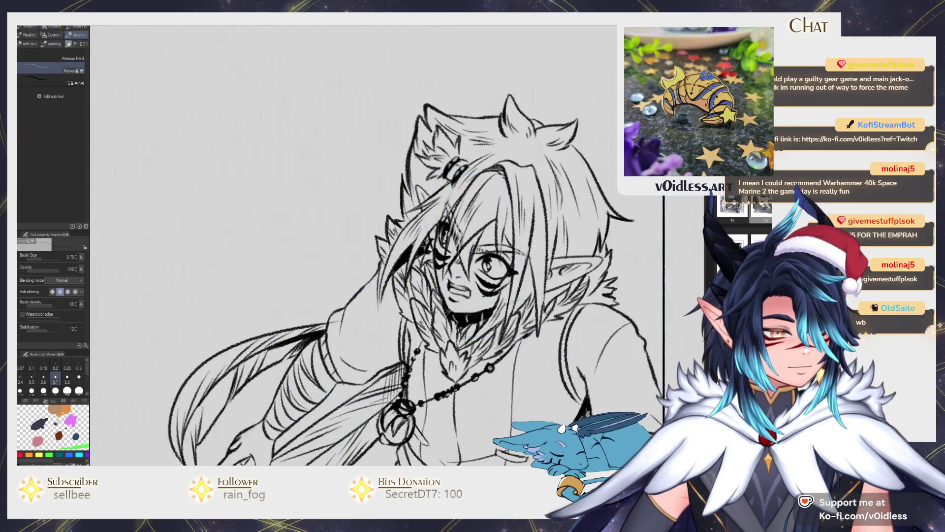
left_click_drag(393, 296, 371, 257)
key("g")
key("p")
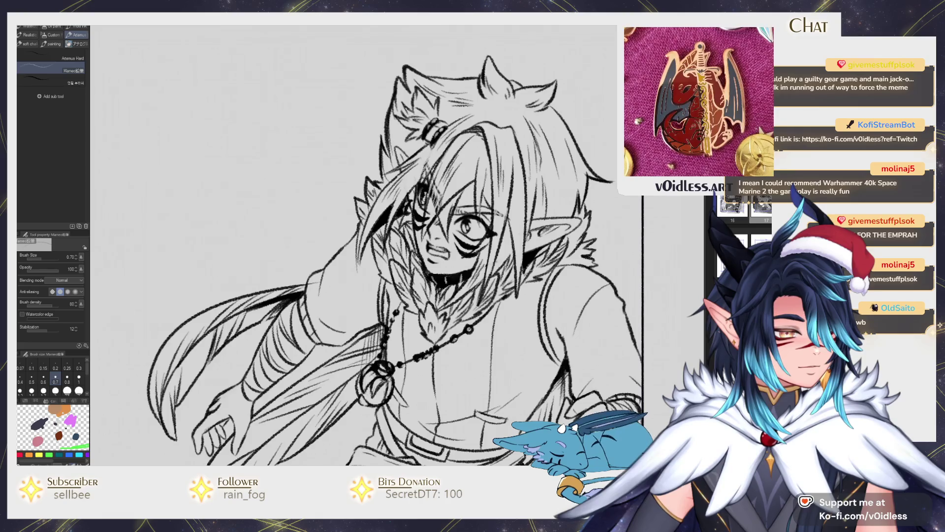
left_click_drag(548, 256, 540, 265)
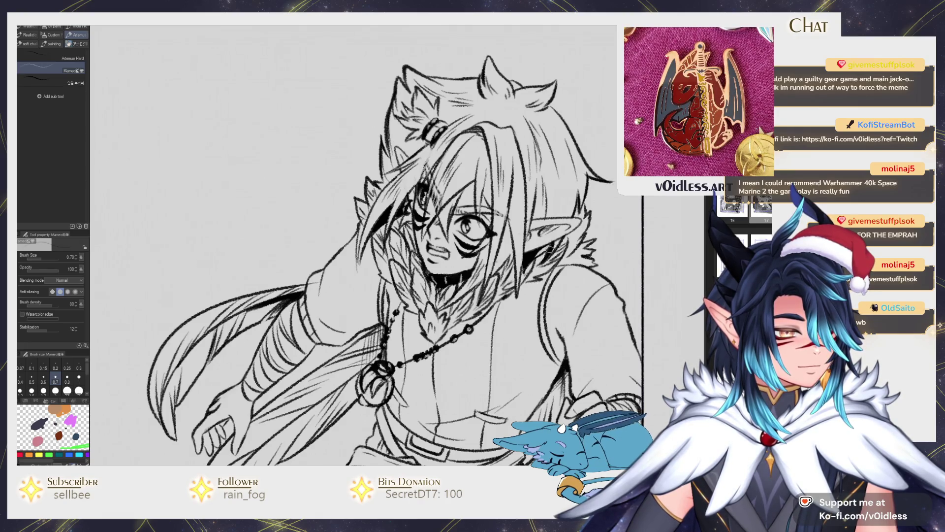
- Darken the hair strokes near the ear
scroll(478, 233, "up", 3)
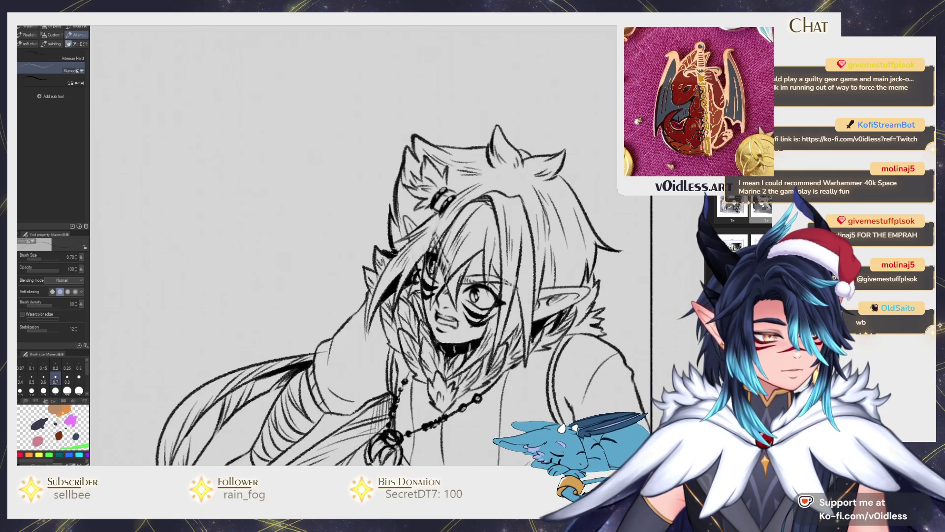
mouse_move(403, 245)
left_mouse_down()
mouse_move(388, 218)
mouse_move(398, 250)
left_mouse_up()
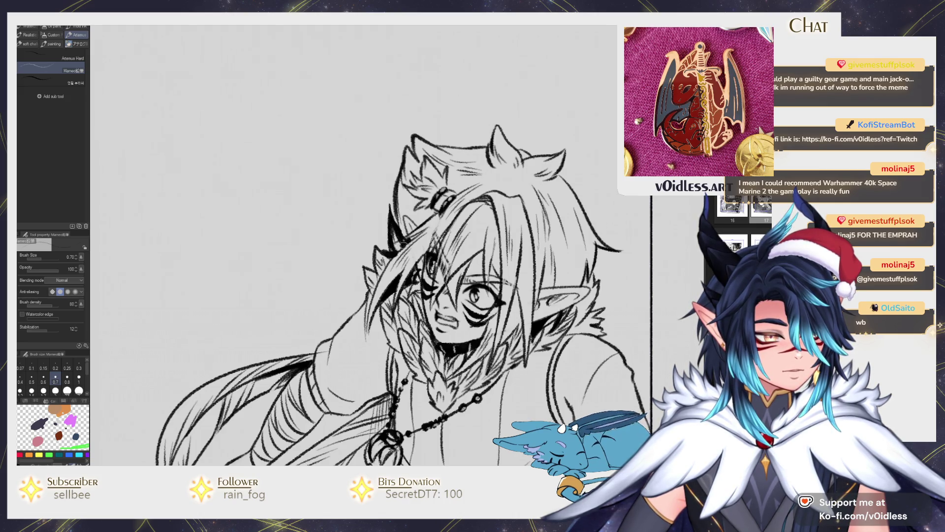
mouse_move(401, 246)
left_mouse_down()
mouse_move(393, 239)
mouse_move(402, 238)
left_mouse_up()
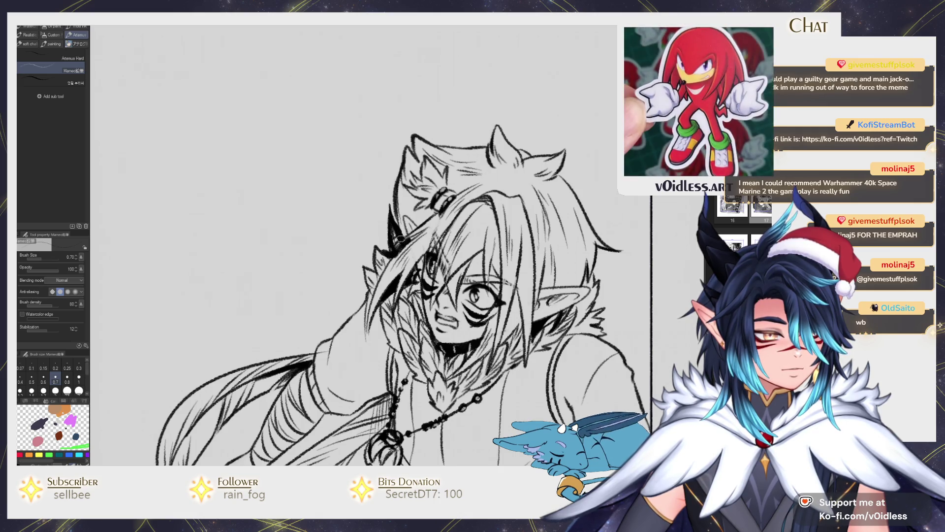
- Recentre the page and reveal the forest background in the second panel
scroll(398, 178, "down", 5)
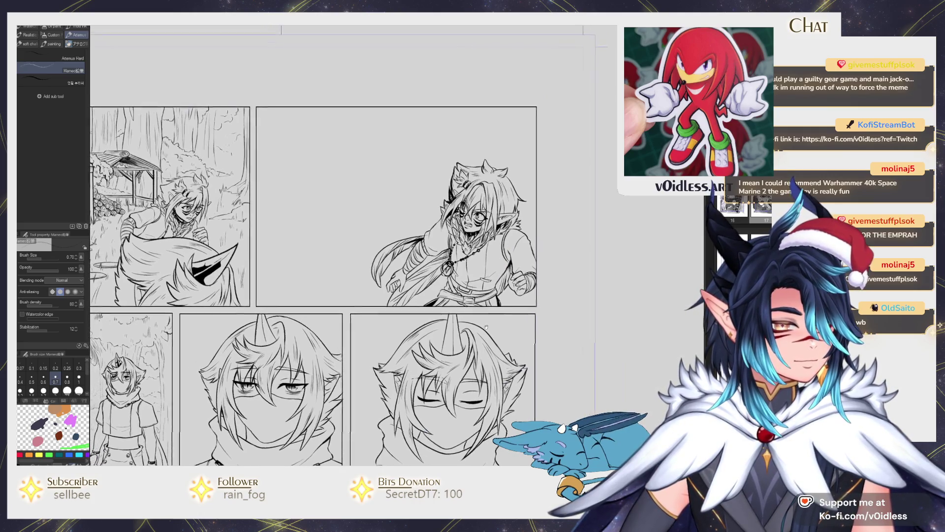
left_click_drag(475, 315, 491, 324)
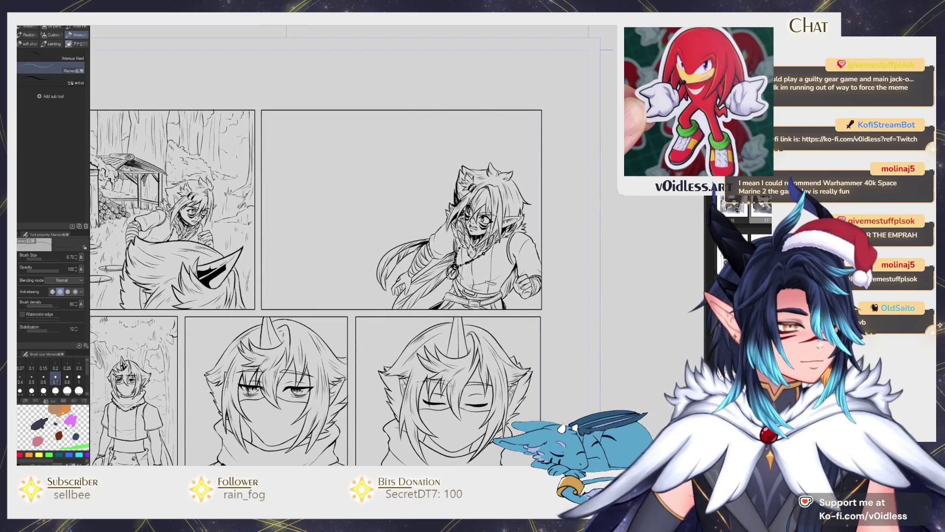
key("ctrl+v")
key("e")
scroll(393, 237, "up", 5)
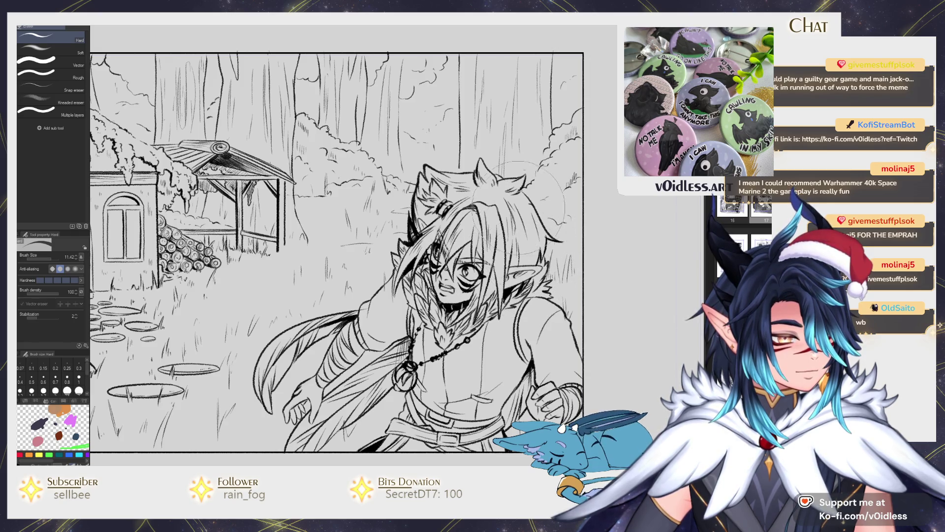
- Ink dark pen strokes into the left side and top of the hair
scroll(351, 245, "up", 2)
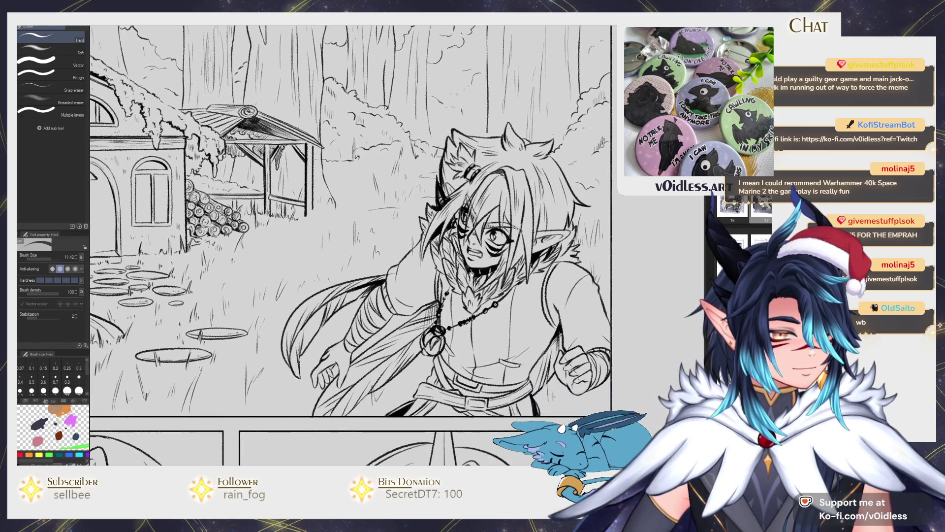
key("p")
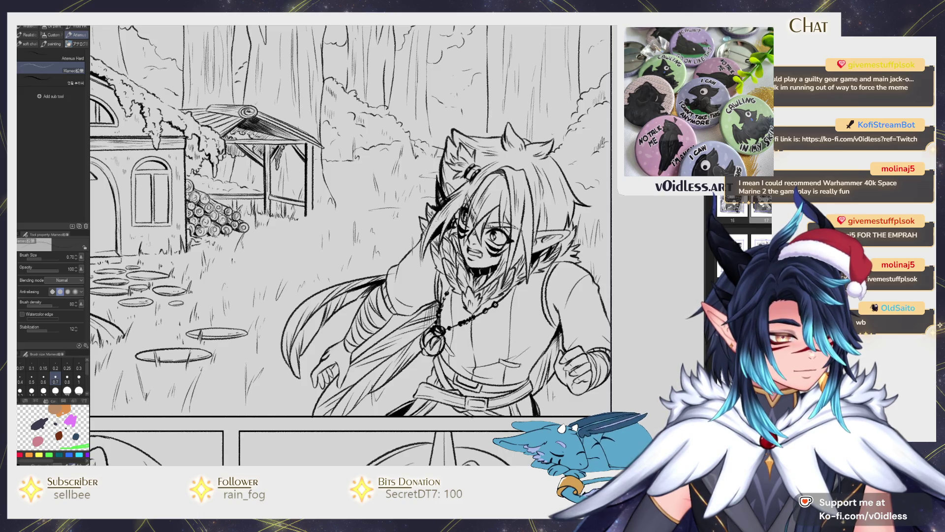
left_click_drag(438, 208, 422, 258)
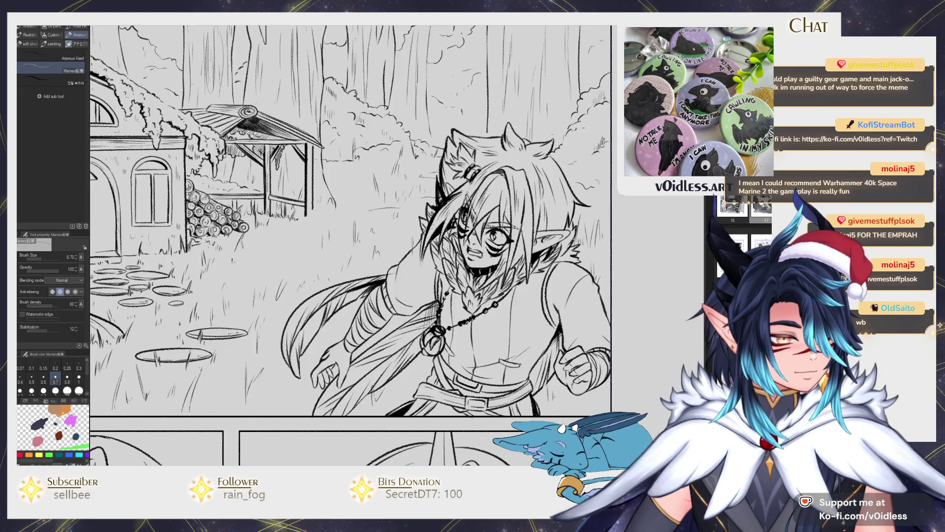
scroll(483, 246, "down", 2)
scroll(482, 247, "up", 5)
left_click_drag(495, 195, 471, 221)
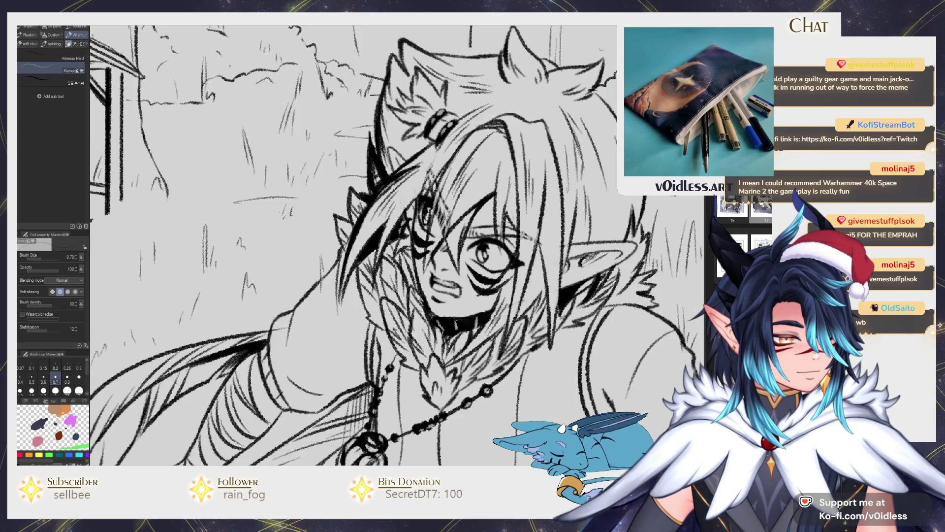
- Rotate the canvas and shade the hair and the shadow under the ear
left_click_drag(505, 272, 492, 294)
mouse_move(542, 247)
left_mouse_down()
mouse_move(494, 276)
mouse_move(509, 225)
left_mouse_up()
mouse_move(501, 311)
left_mouse_down()
mouse_move(567, 278)
mouse_move(527, 320)
left_mouse_up()
mouse_move(571, 264)
left_mouse_down()
mouse_move(554, 288)
mouse_move(527, 270)
left_mouse_up()
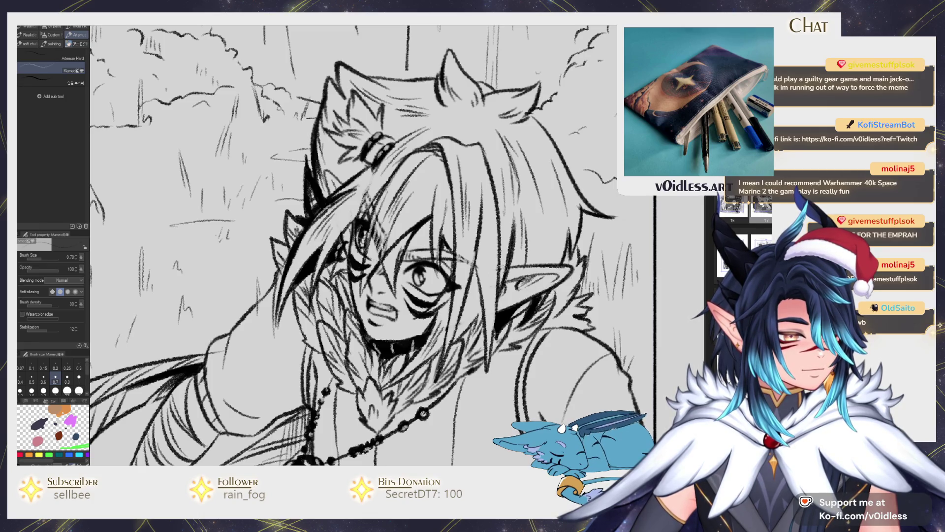
scroll(636, 246, "down", 5)
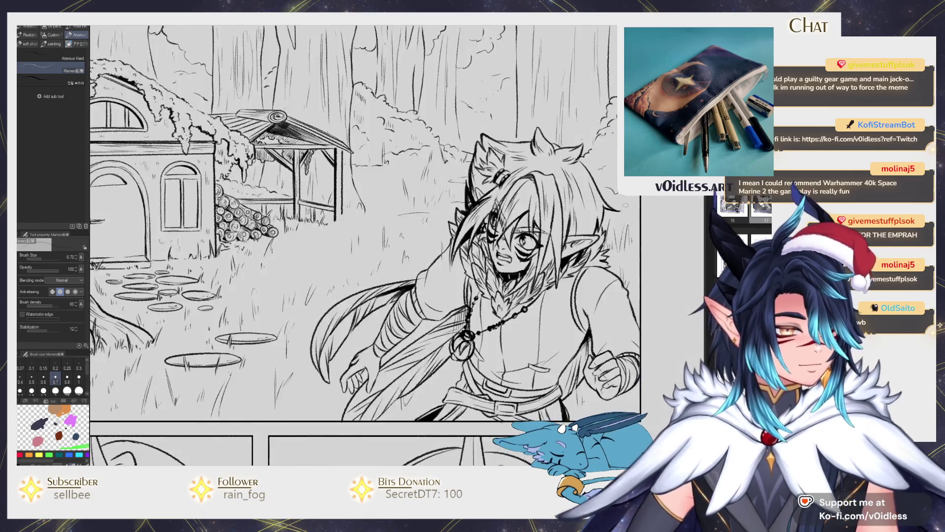
scroll(635, 247, "down", 1)
scroll(282, 163, "up", 4)
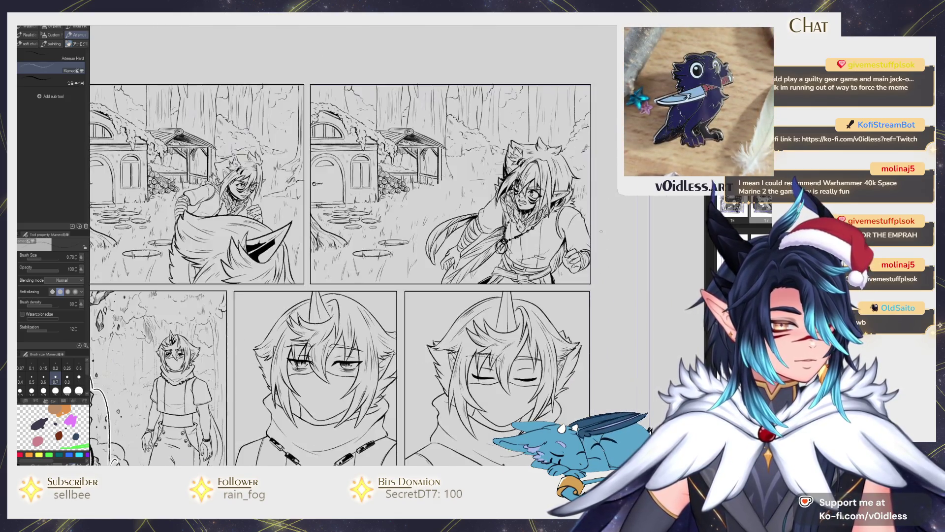
- Fill the hair sections with solid black using the Fill tool
scroll(381, 256, "up", 5)
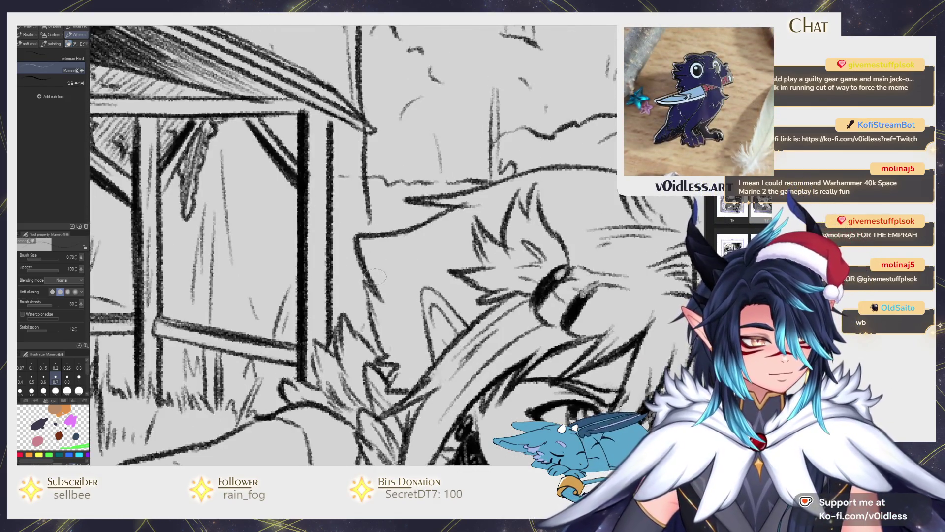
left_click_drag(418, 357, 389, 286)
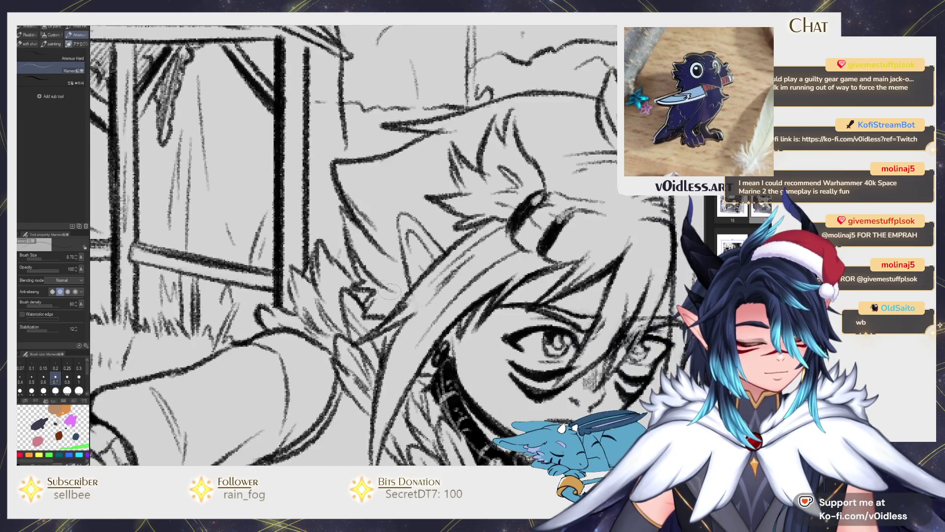
key("g")
left_click(391, 286)
key("ctrl+z")
left_click(389, 295)
- Darken the hair with black pencil strokes around the ear and headband
key("p")
mouse_move(382, 295)
left_mouse_down()
mouse_move(364, 303)
mouse_move(360, 252)
mouse_move(387, 290)
left_mouse_up()
left_click_drag(354, 237, 374, 269)
mouse_move(419, 321)
left_mouse_down()
mouse_move(408, 266)
mouse_move(340, 231)
left_mouse_up()
mouse_move(345, 256)
left_mouse_down()
mouse_move(362, 271)
mouse_move(342, 261)
mouse_move(360, 263)
left_mouse_up()
left_click_drag(317, 219, 296, 239)
left_click_drag(443, 222, 407, 247)
mouse_move(394, 212)
left_mouse_down()
mouse_move(443, 184)
mouse_move(547, 155)
left_mouse_up()
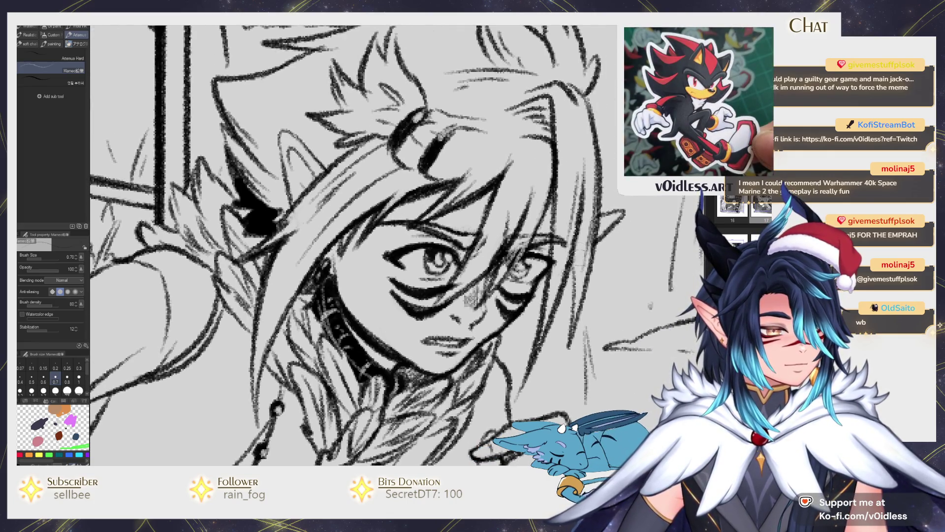
- Shade the right side of the face and the cheek hair with dark strokes
scroll(503, 296, "down", 5)
scroll(502, 295, "up", 5)
left_click_drag(493, 276, 475, 339)
mouse_move(477, 335)
left_mouse_down()
mouse_move(488, 292)
mouse_move(473, 305)
left_mouse_up()
left_click_drag(507, 276, 485, 330)
left_click_drag(514, 241, 485, 321)
left_click_drag(485, 320, 505, 214)
scroll(415, 332, "down", 5)
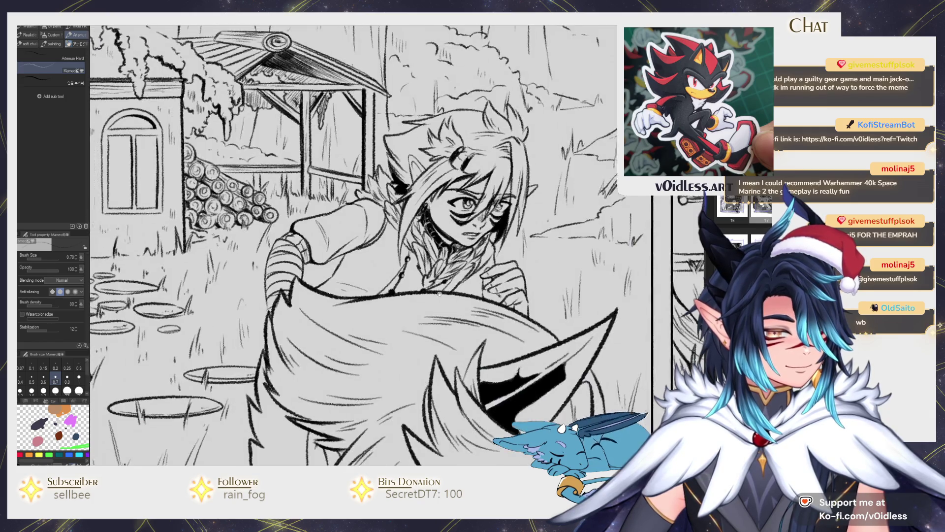
scroll(374, 283, "up", 2)
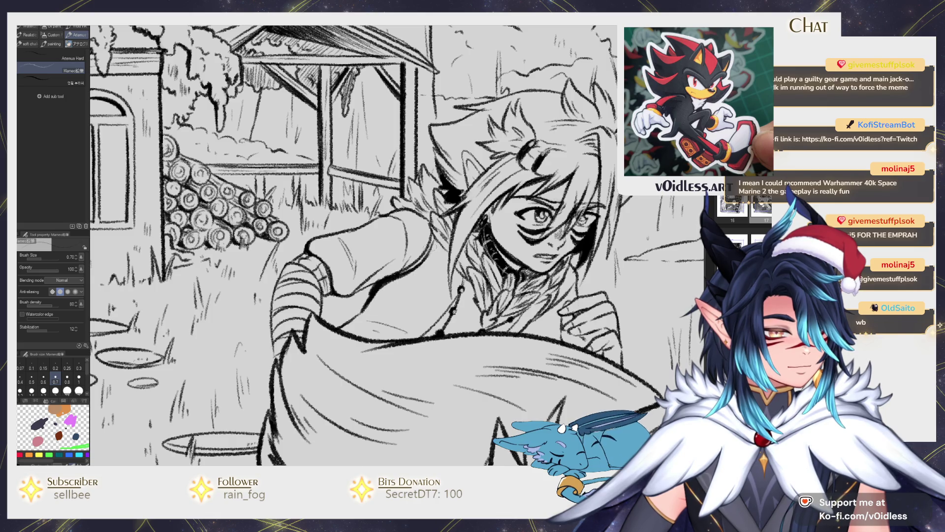
scroll(443, 237, "up", 2)
scroll(433, 276, "up", 2)
left_click_drag(463, 320, 446, 282)
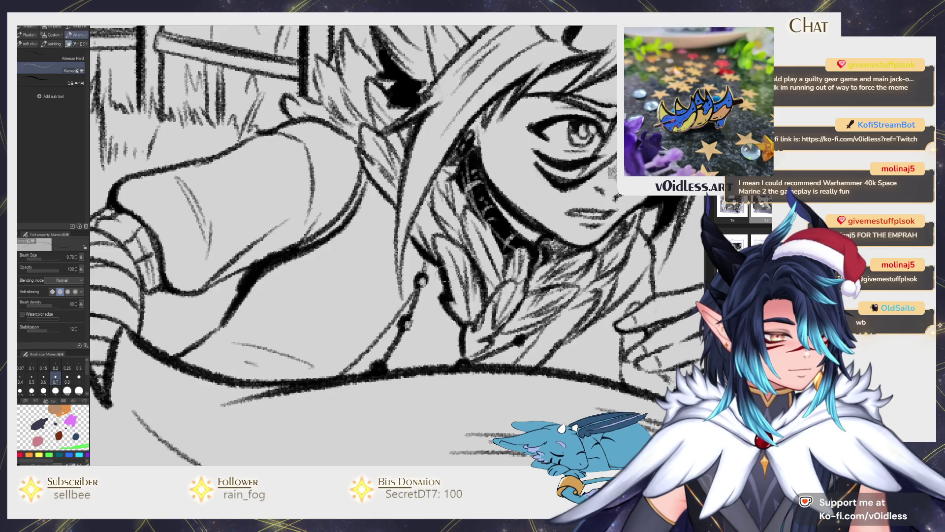
left_click_drag(432, 233, 398, 302)
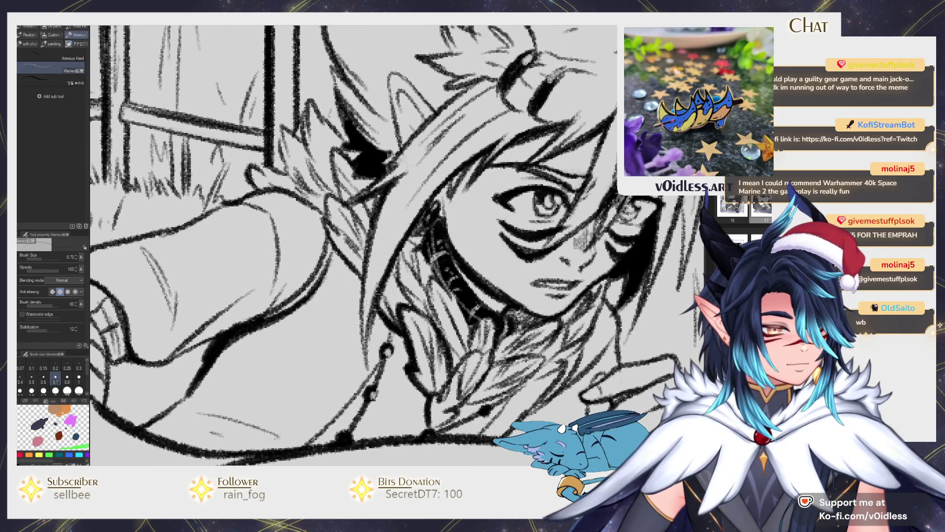
scroll(389, 333, "down", 10)
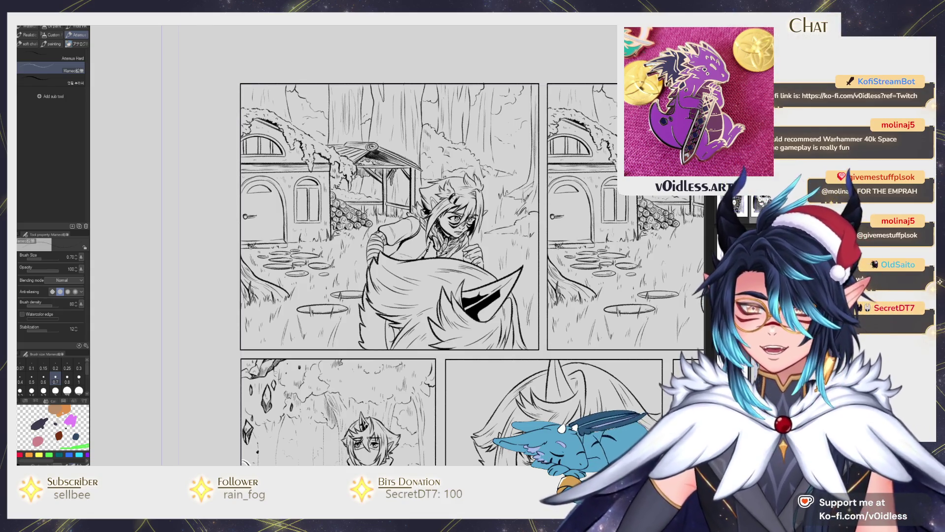
- Zoom out over the top two panels and bring the blue rough sketch back into view
scroll(447, 363, "down", 4)
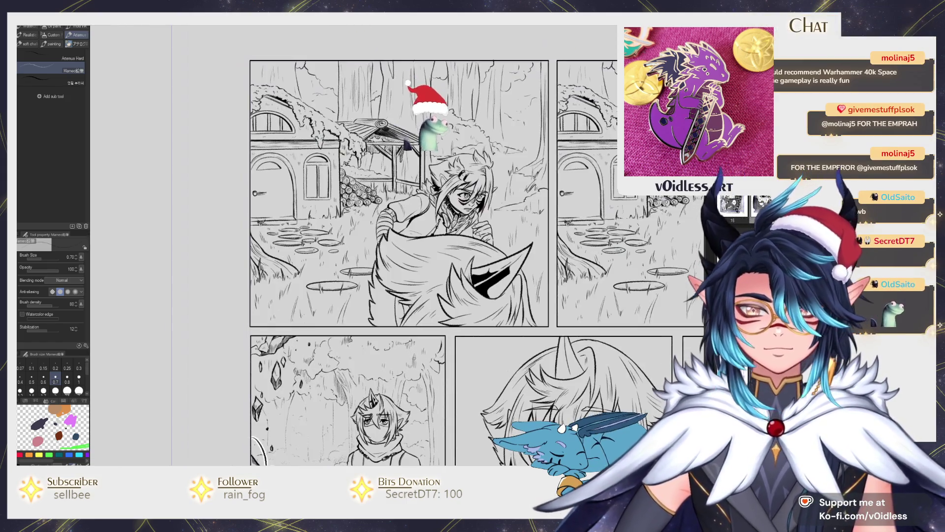
scroll(446, 296, "down", 1)
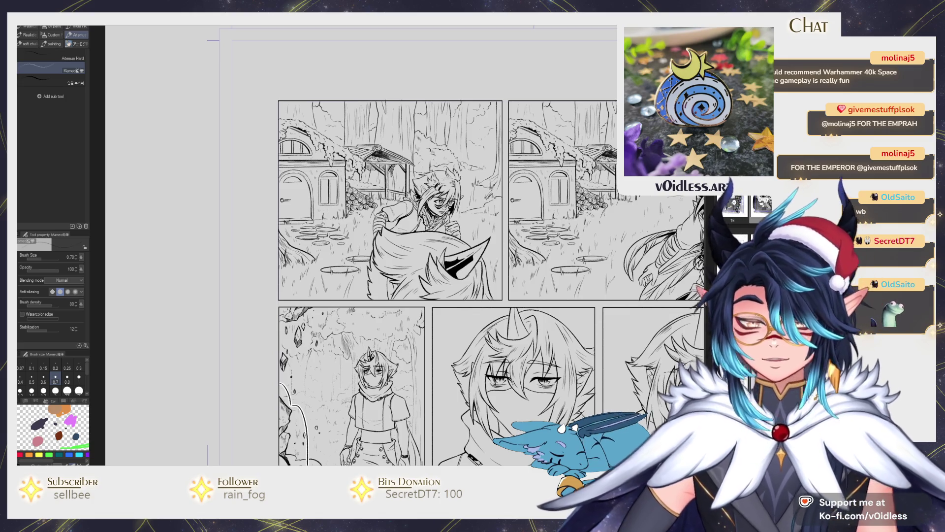
scroll(508, 266, "down", 5)
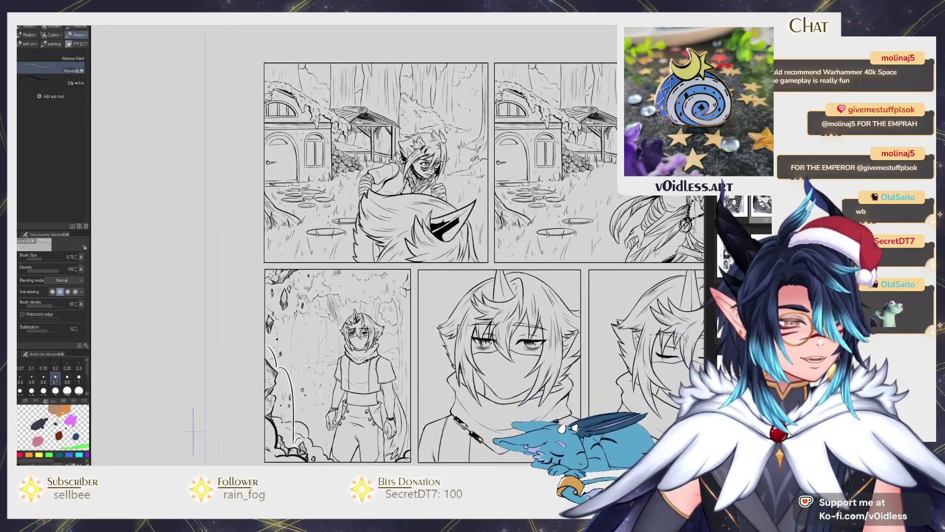
scroll(404, 99, "up", 5)
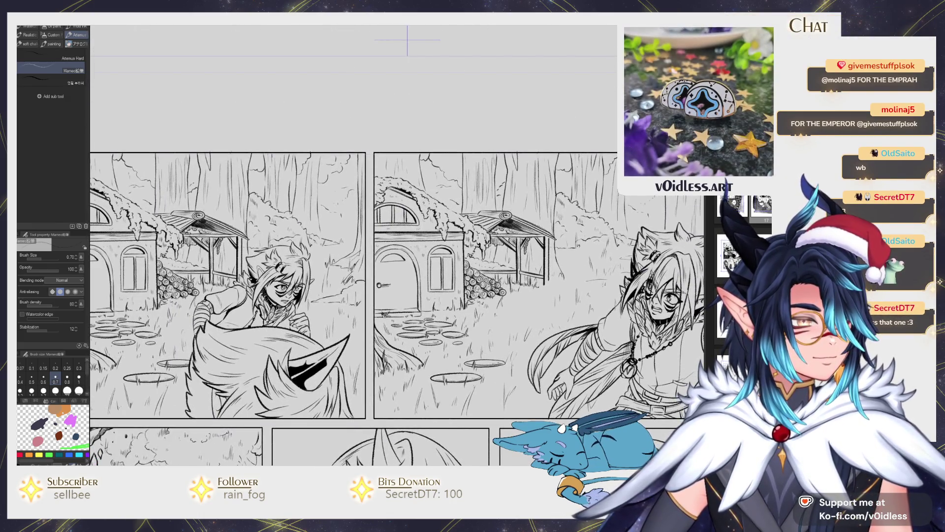
scroll(402, 88, "down", 2)
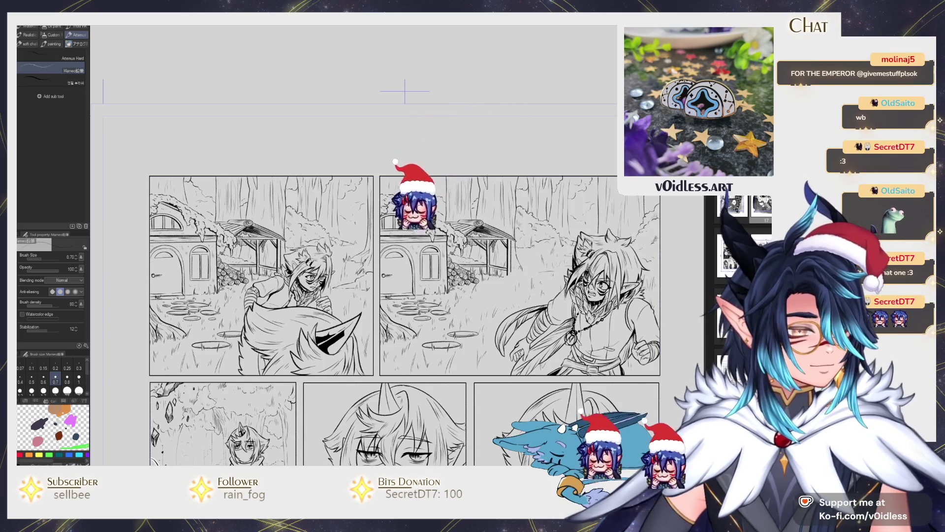
key("e")
scroll(545, 296, "up", 2)
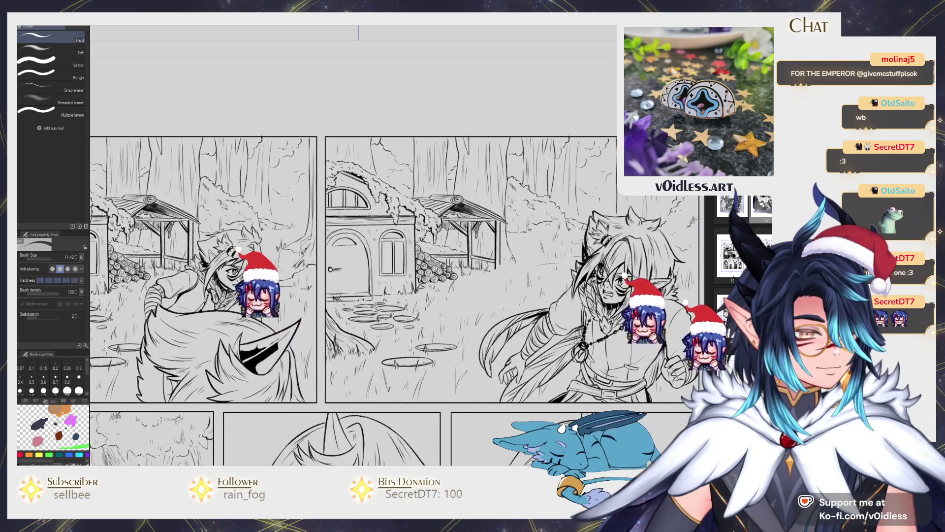
key("p")
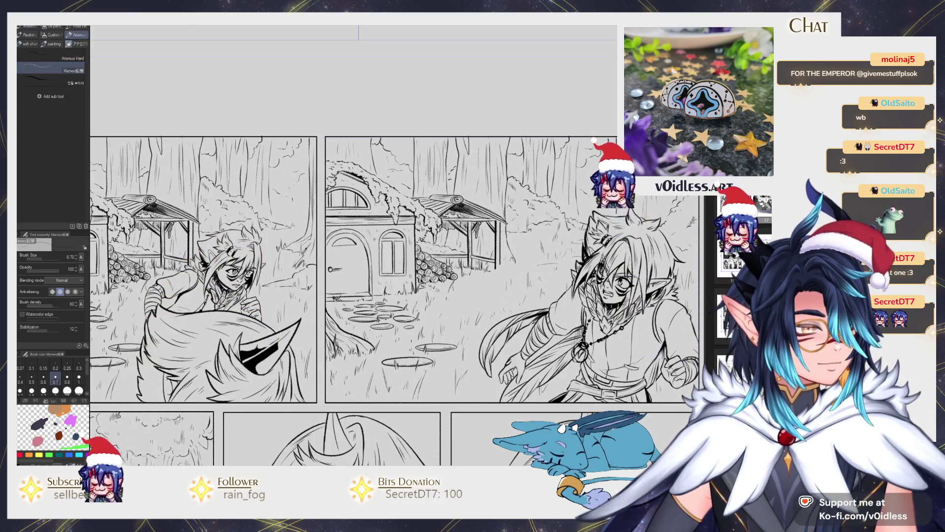
scroll(398, 245, "down", 2)
left_click_drag(369, 79, 420, 100)
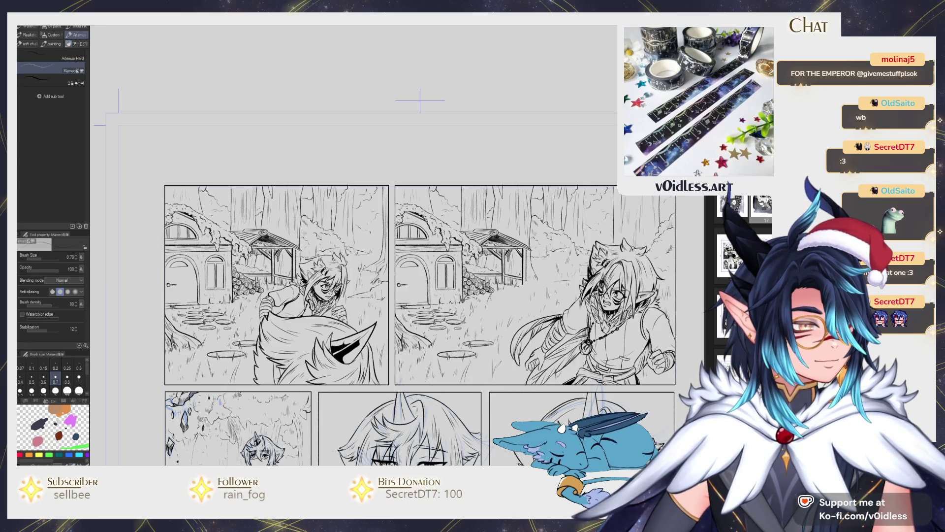
key("ctrl+z")
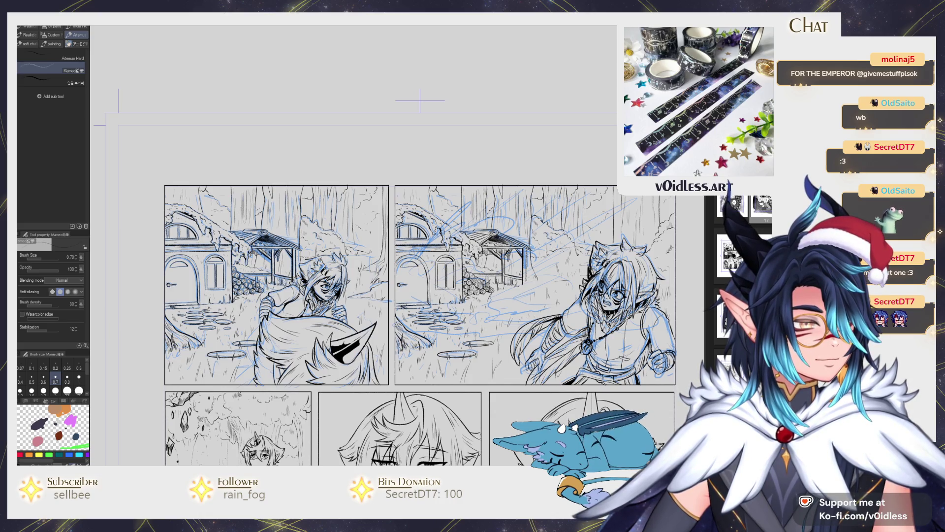
- Undo the old inks and draw spiky strokes and an arcing bump along the dust cloud outline
key("ctrl+z")
key("ctrl+z")
key("ctrl+z")
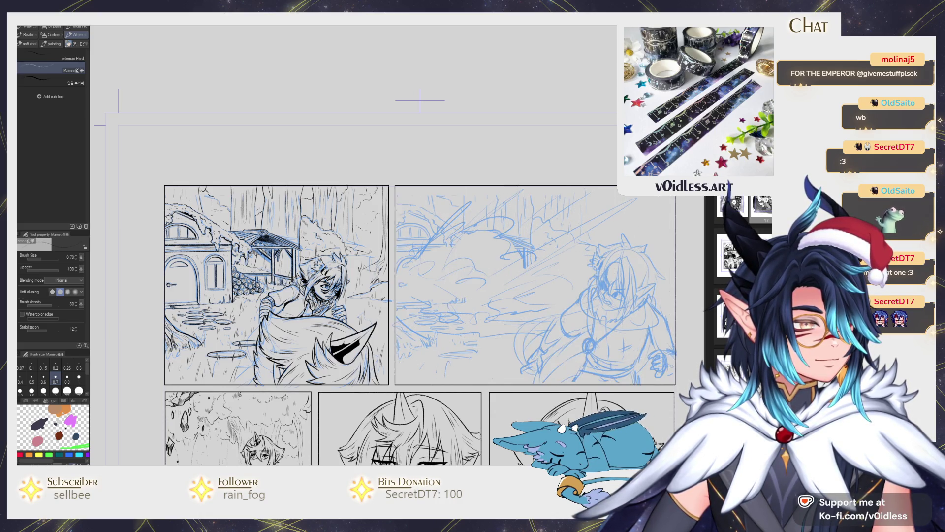
scroll(403, 274, "up", 3)
mouse_move(398, 276)
left_mouse_down()
mouse_move(452, 194)
mouse_move(424, 254)
left_mouse_up()
left_click_drag(463, 189, 429, 264)
mouse_move(468, 221)
left_mouse_down()
mouse_move(515, 187)
mouse_move(498, 207)
mouse_move(518, 175)
mouse_move(511, 193)
left_mouse_up()
key("e")
key("p")
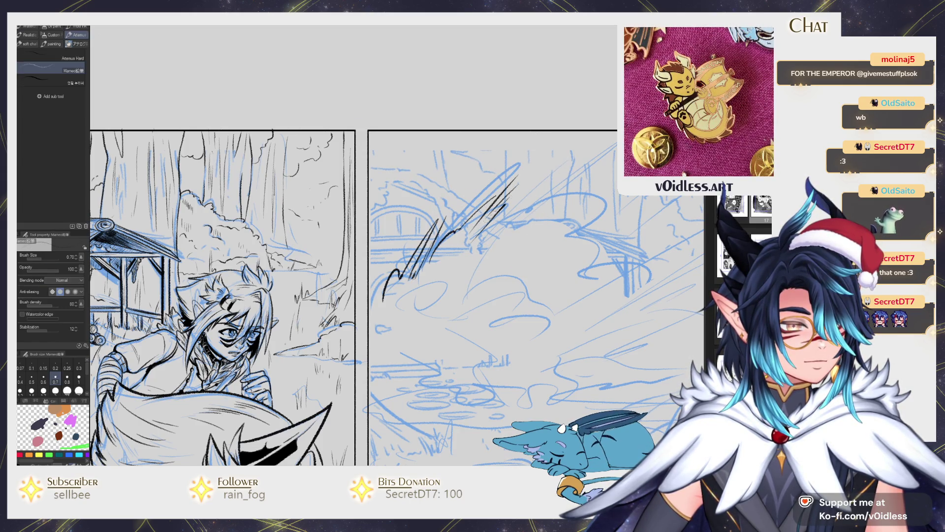
mouse_move(525, 229)
left_mouse_down()
mouse_move(570, 228)
mouse_move(606, 196)
left_mouse_up()
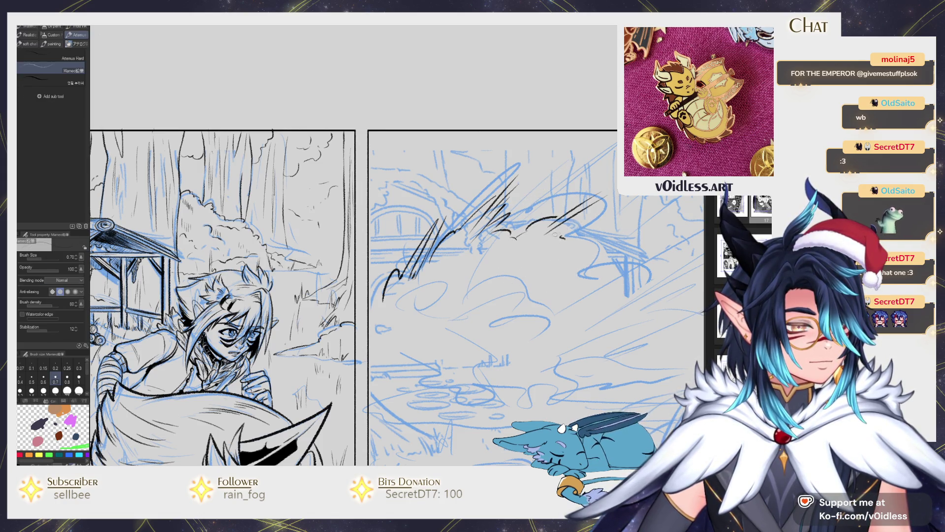
- Hatch the inside of the dust cloud and add a curved stroke on its lower left
left_click_drag(546, 240, 536, 226)
left_click_drag(465, 257, 516, 235)
left_click_drag(480, 258, 512, 238)
mouse_move(487, 272)
left_mouse_down()
mouse_move(493, 255)
mouse_move(540, 236)
left_mouse_up()
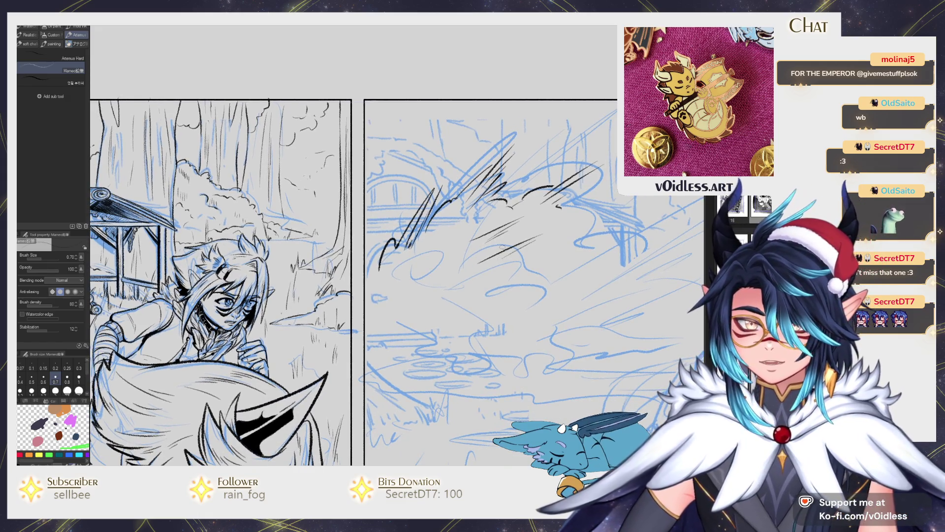
mouse_move(390, 305)
left_mouse_down()
mouse_move(396, 285)
mouse_move(409, 315)
left_mouse_up()
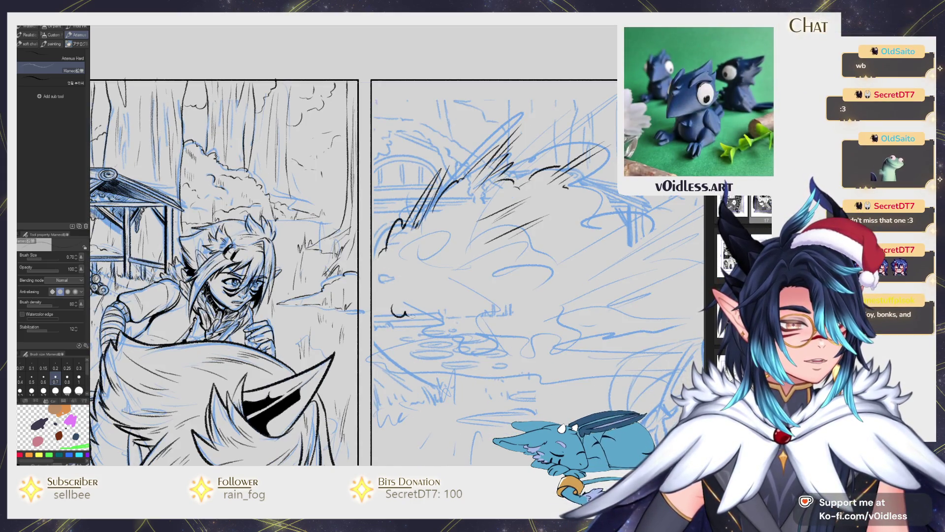
mouse_move(381, 280)
left_mouse_down()
mouse_move(411, 258)
mouse_move(409, 235)
left_mouse_up()
mouse_move(426, 282)
left_mouse_down()
mouse_move(472, 263)
mouse_move(451, 276)
left_mouse_up()
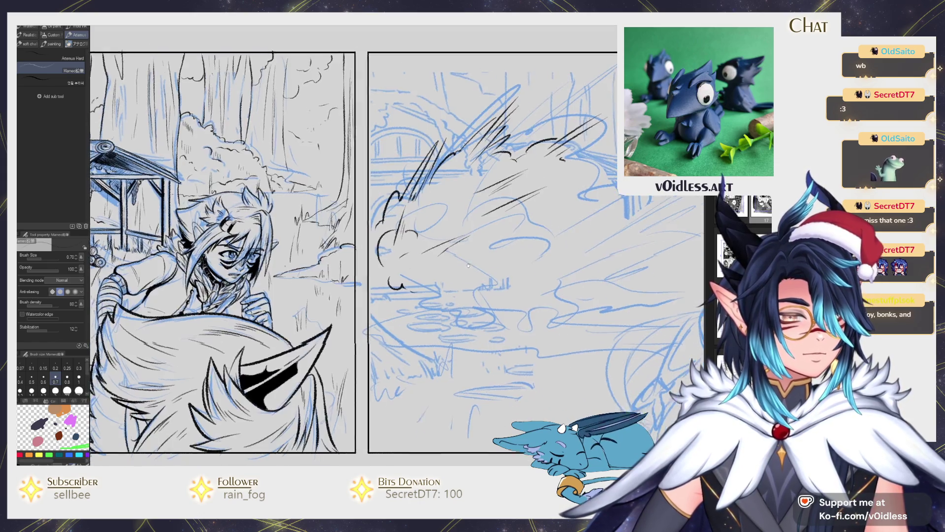
- Add two diagonal hatch lines in the cloud and a long diagonal speed line
scroll(426, 286, "down", 3)
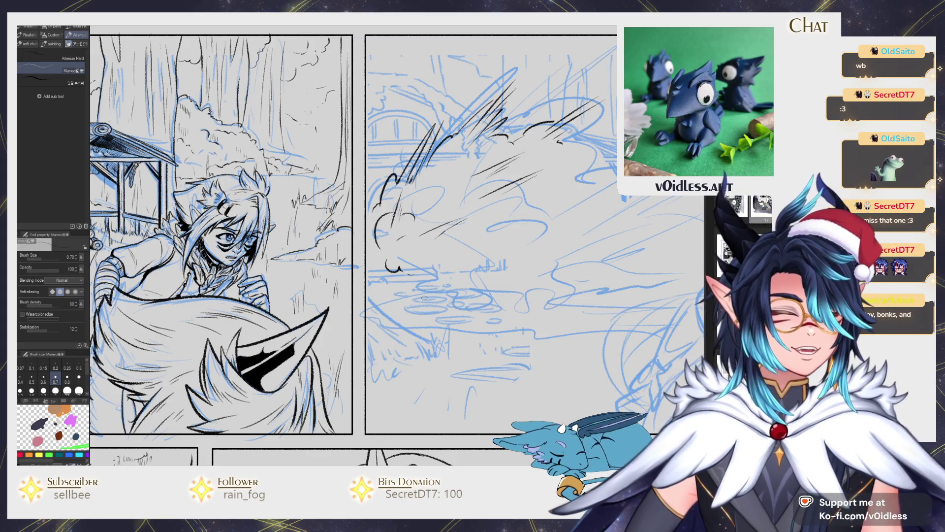
left_click_drag(394, 250, 458, 293)
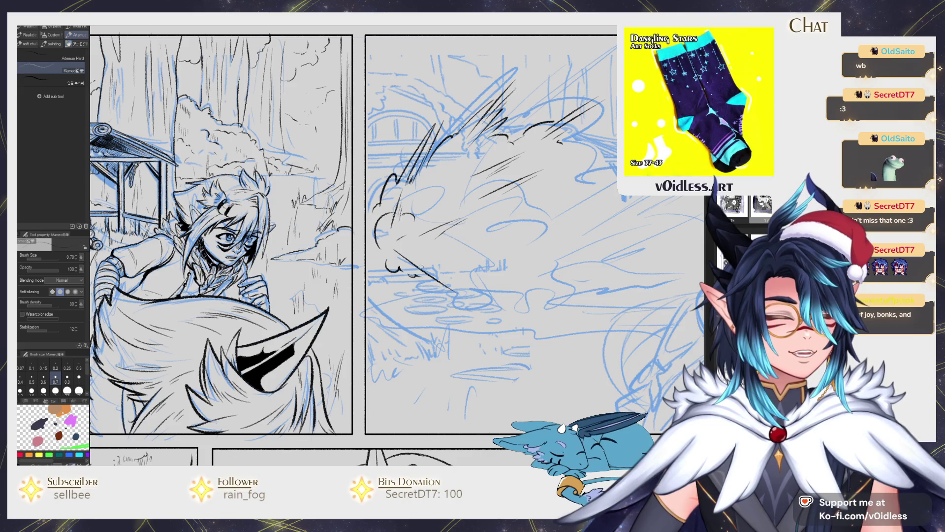
left_click_drag(418, 255, 465, 288)
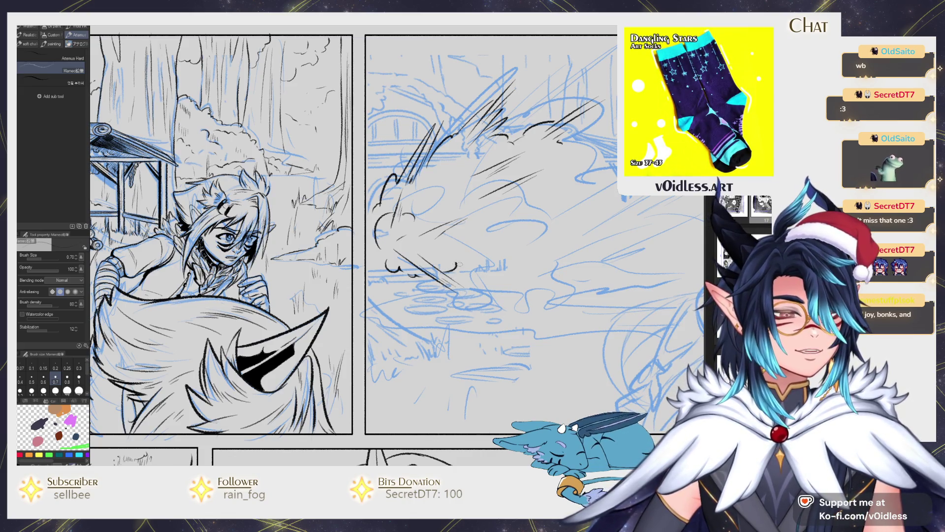
mouse_move(502, 263)
left_mouse_down()
mouse_move(462, 279)
mouse_move(461, 311)
mouse_move(492, 318)
mouse_move(468, 273)
mouse_move(502, 240)
mouse_move(365, 363)
left_mouse_up()
left_click_drag(317, 313, 566, 143)
- Replace the misplaced speed line with several long dark diagonal speed lines across the cloud
key("ctrl+z")
mouse_move(383, 298)
left_mouse_down()
mouse_move(497, 201)
mouse_move(534, 189)
left_mouse_up()
left_click_drag(416, 294, 544, 184)
left_click_drag(386, 320, 550, 246)
mouse_move(464, 256)
left_mouse_down()
mouse_move(494, 227)
mouse_move(456, 248)
mouse_move(421, 217)
mouse_move(393, 209)
left_mouse_up()
mouse_move(347, 241)
left_mouse_down()
mouse_move(460, 148)
mouse_move(425, 183)
mouse_move(490, 161)
left_mouse_up()
left_click_drag(428, 217, 483, 167)
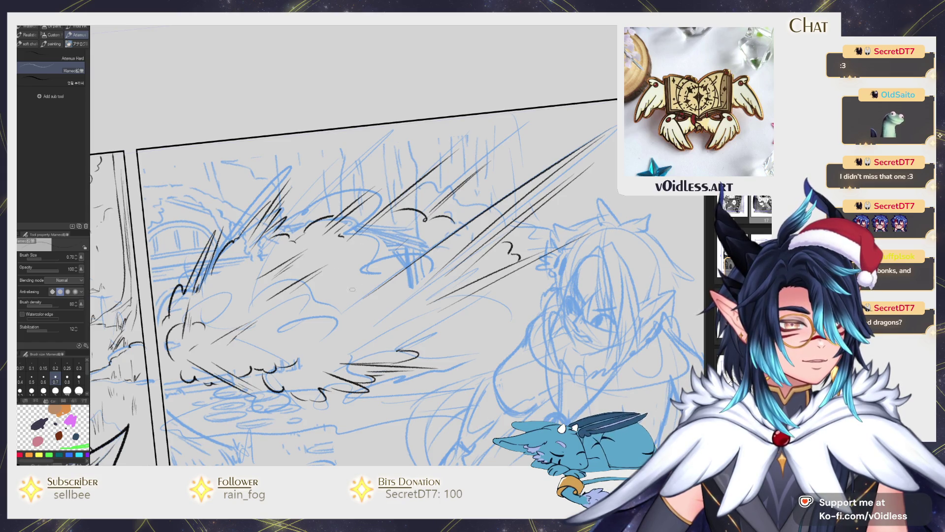
- Rotate the canvas and try small curled bumps on the cloud outline, undoing the failed ones
left_click_drag(411, 231, 381, 259)
left_click_drag(437, 242, 421, 234)
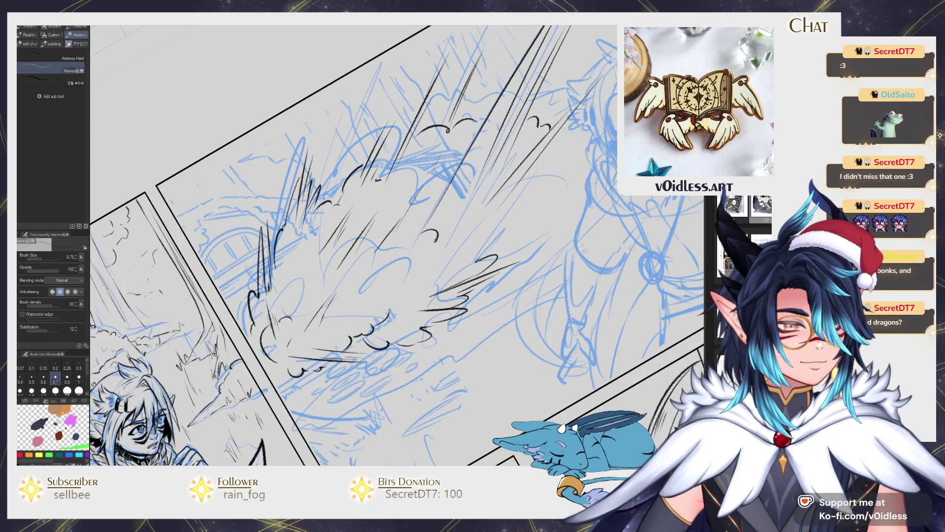
key("ctrl+z")
mouse_move(370, 279)
left_mouse_down()
mouse_move(424, 245)
mouse_move(457, 260)
mouse_move(430, 251)
left_mouse_up()
key("ctrl+z")
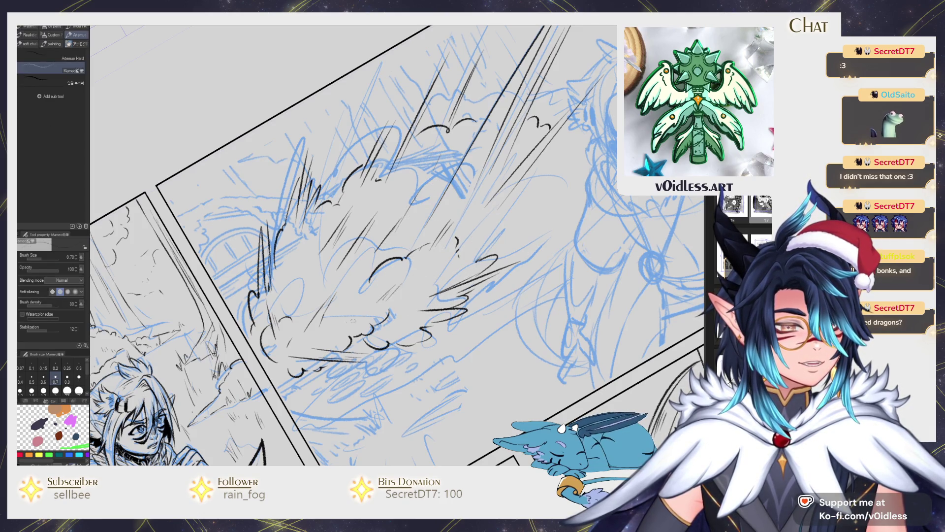
- Ink a curve closing the cloud's lower edge, then level the canvas rotation
mouse_move(538, 220)
left_mouse_down()
mouse_move(473, 277)
mouse_move(493, 245)
left_mouse_up()
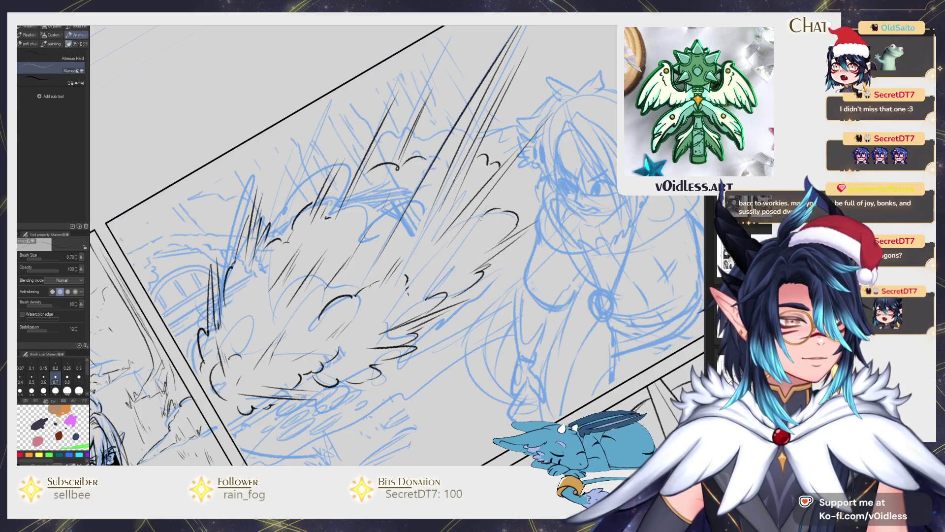
key("e")
key("p")
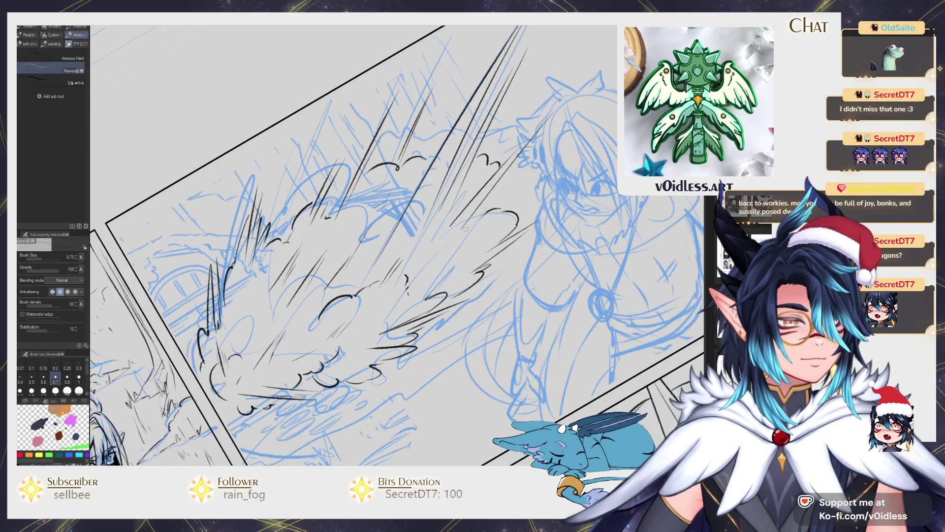
mouse_move(388, 210)
left_mouse_down()
mouse_move(317, 239)
mouse_move(379, 236)
left_mouse_up()
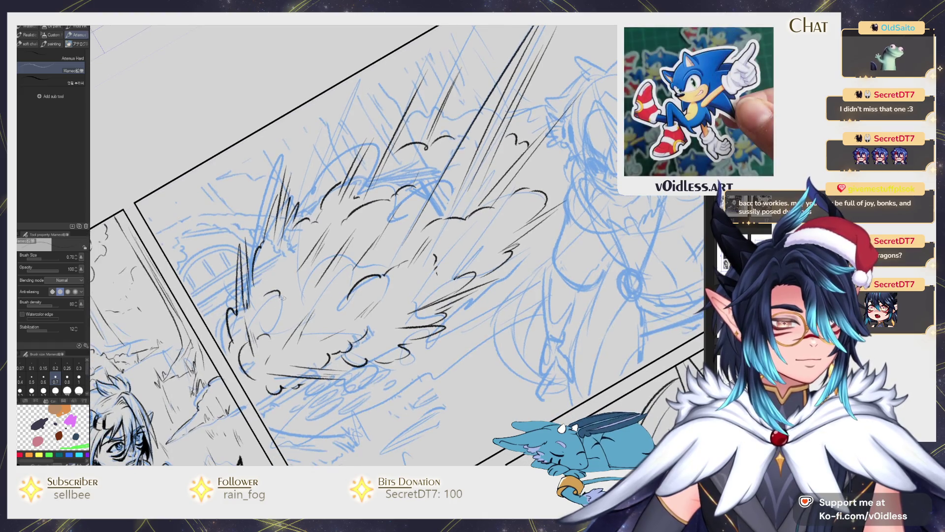
scroll(314, 320, "down", 3)
key("ctrl+@")
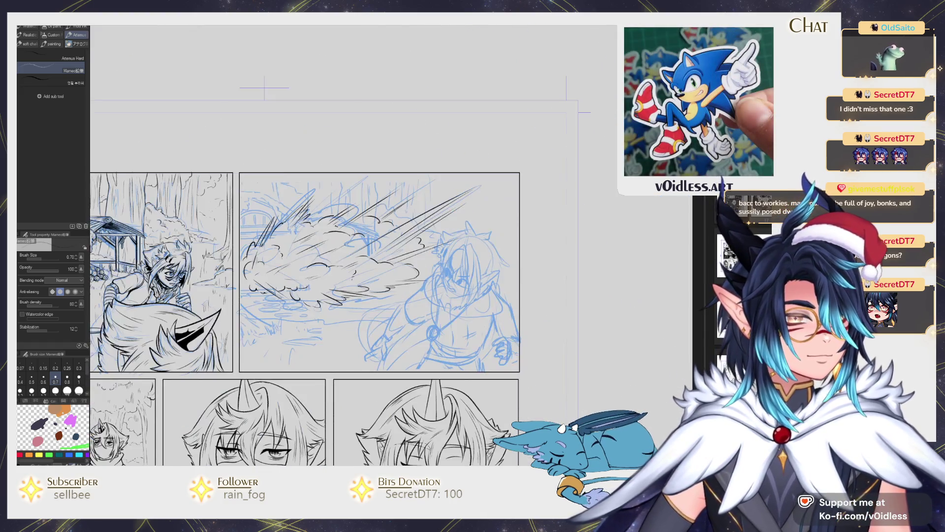
- Hide the blue sketch layer and ink a first small rock fragment in the cloud
key("v")
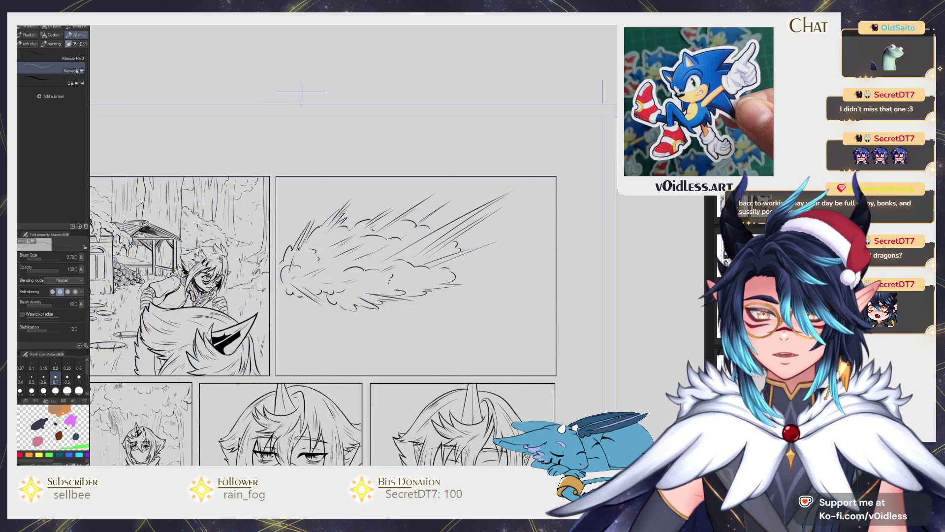
scroll(365, 285, "up", 3)
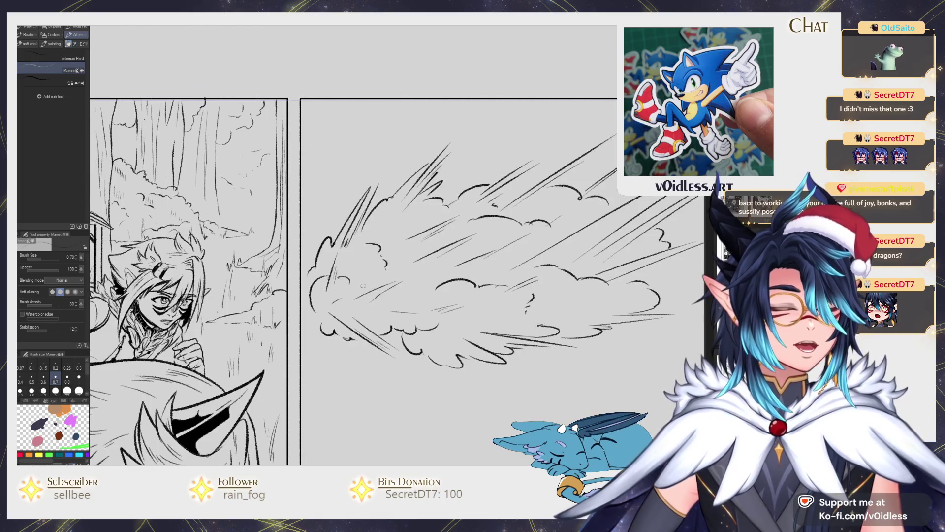
scroll(364, 284, "up", 2)
mouse_move(358, 291)
left_mouse_down()
mouse_move(368, 274)
mouse_move(376, 279)
left_mouse_up()
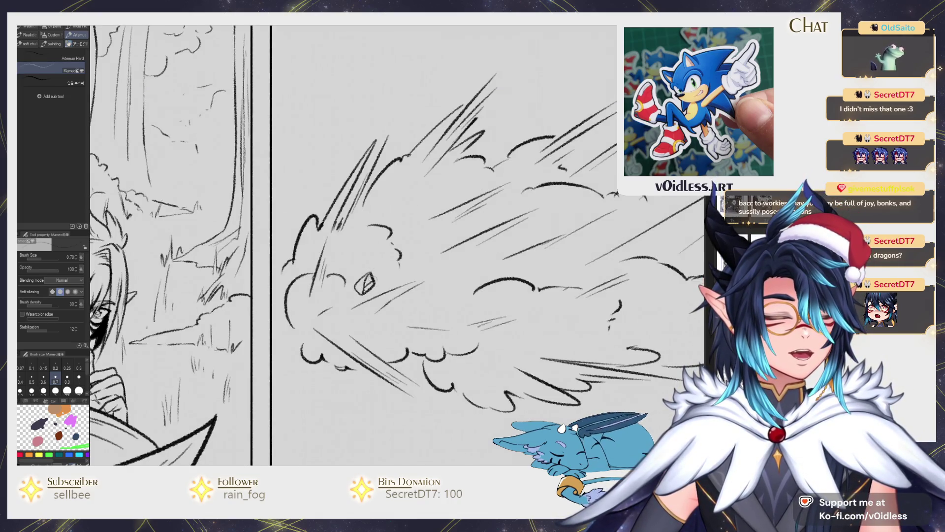
- Scatter more small rock fragments and debris specks around the dust cloud's edges
left_click_drag(322, 391, 339, 338)
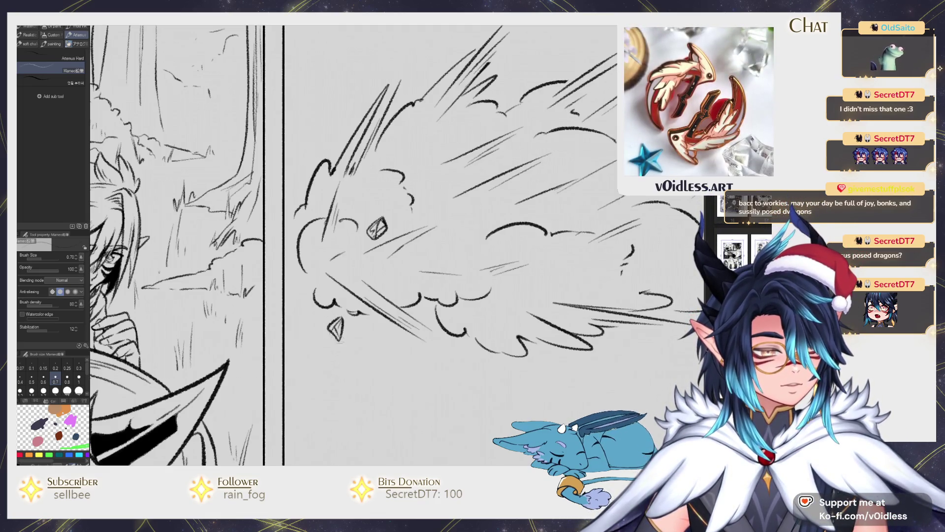
scroll(339, 338, "down", 2)
mouse_move(478, 134)
left_mouse_down()
mouse_move(439, 225)
mouse_move(457, 211)
mouse_move(442, 224)
left_mouse_up()
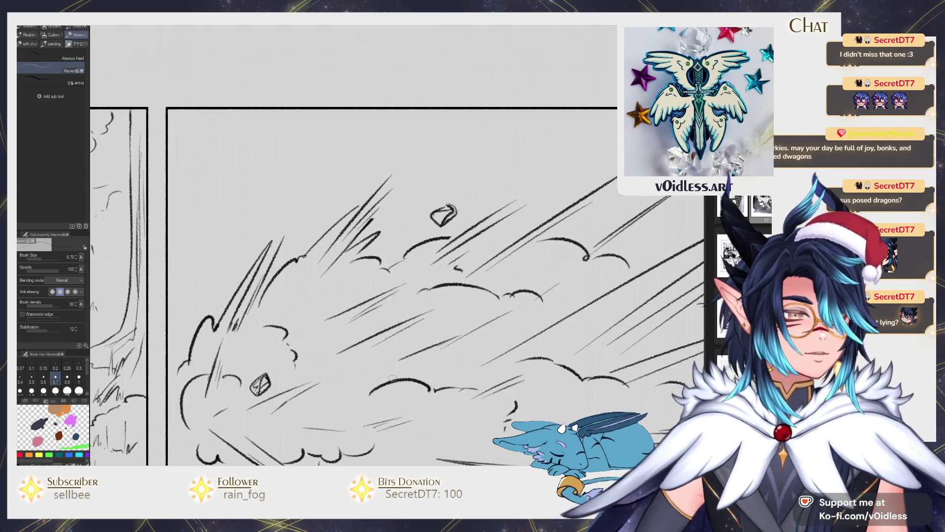
scroll(392, 377, "down", 2)
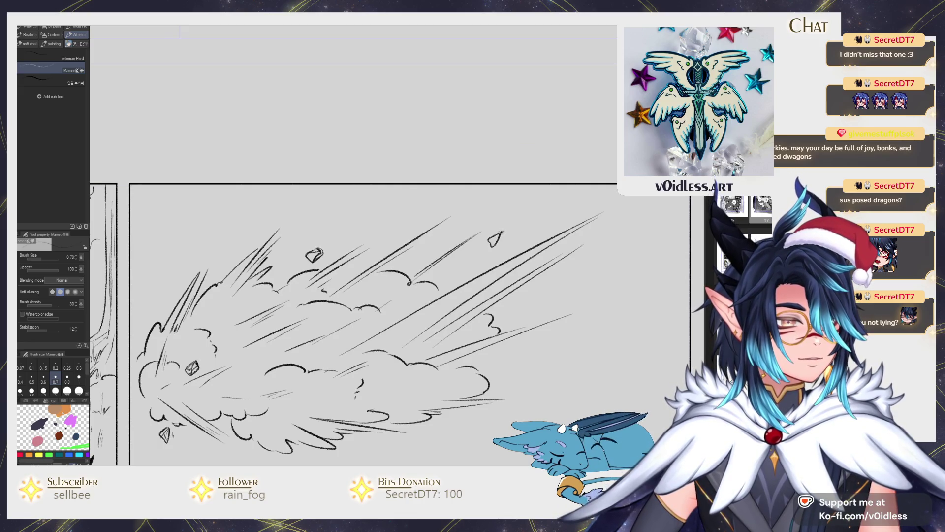
left_click_drag(344, 296, 327, 246)
left_click_drag(487, 265, 493, 272)
left_click_drag(441, 286, 443, 292)
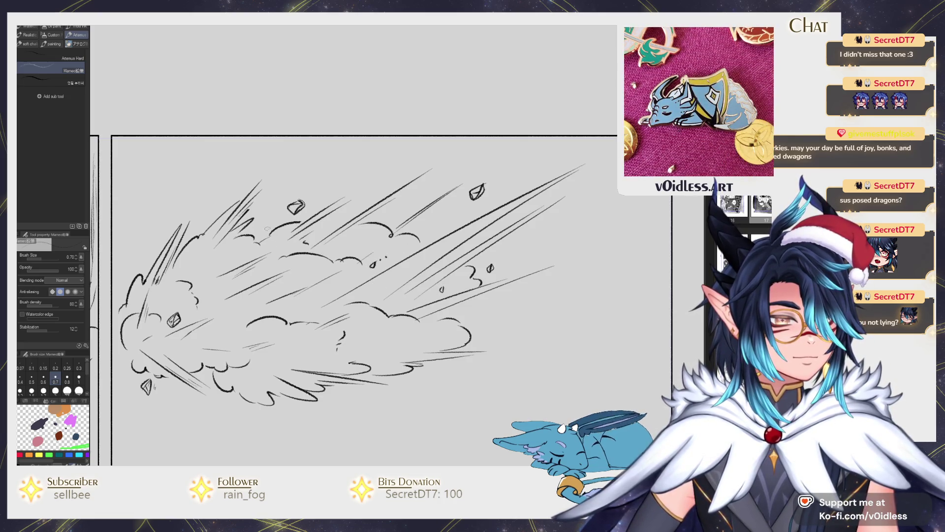
left_click_drag(362, 268, 366, 270)
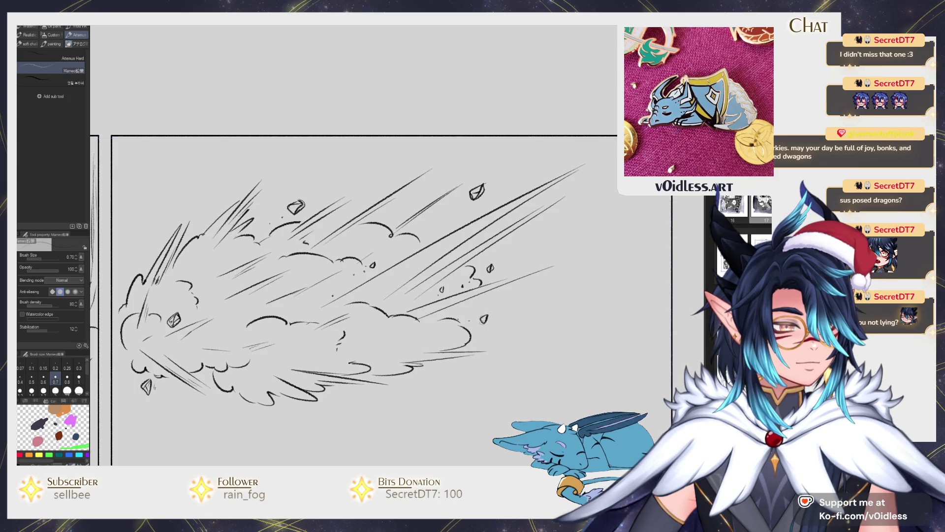
left_click_drag(345, 271, 364, 239)
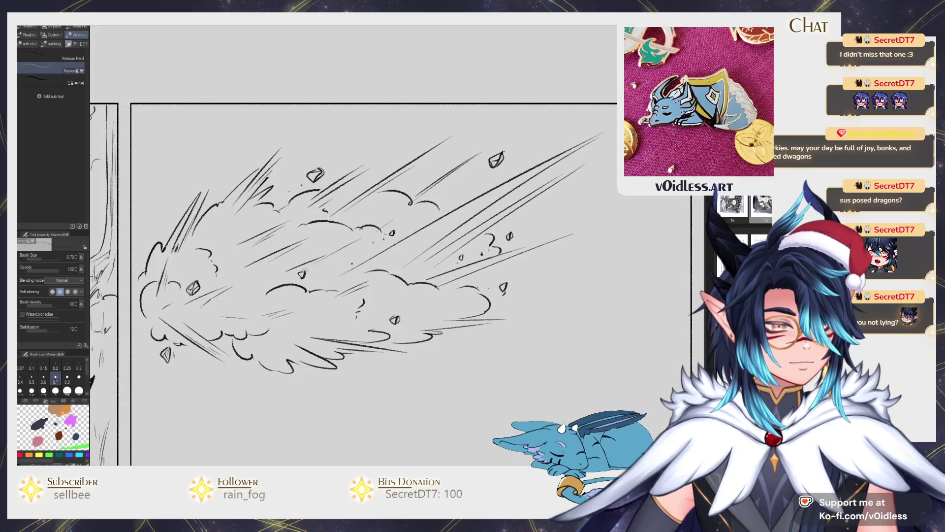
mouse_move(276, 275)
left_mouse_down()
mouse_move(284, 277)
mouse_move(273, 270)
left_mouse_up()
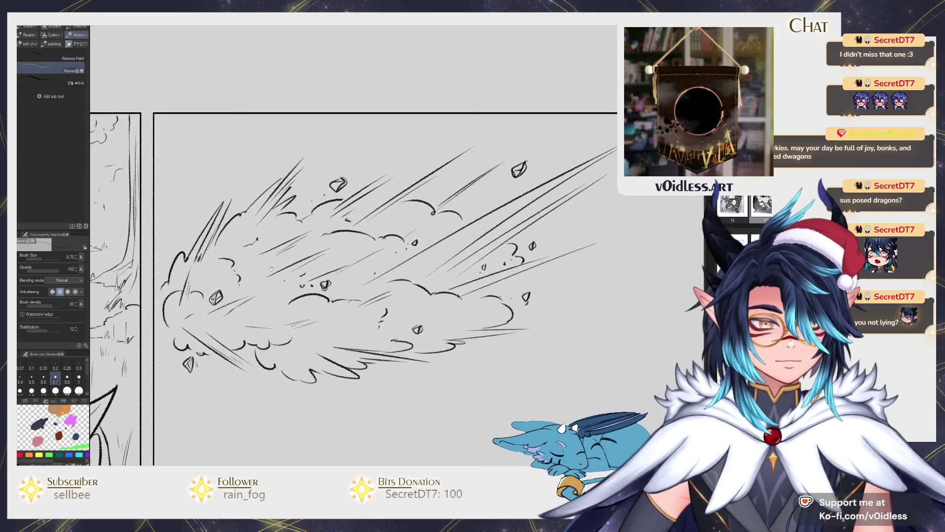
mouse_move(250, 176)
left_mouse_down()
mouse_move(253, 169)
mouse_move(257, 177)
left_mouse_up()
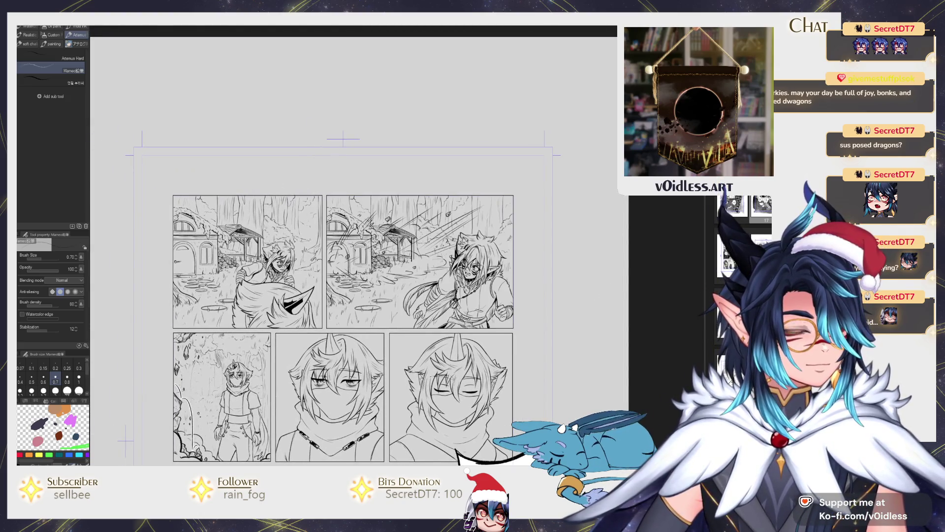
- Restore the forest background sketch in the panel with Ctrl+Z
scroll(398, 260, "up", 2)
left_click_drag(316, 77, 377, 114)
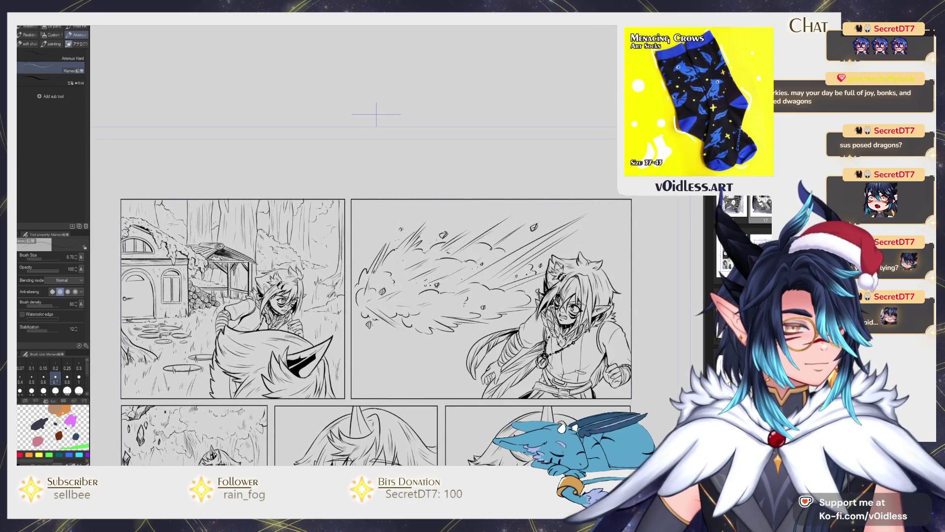
key("e")
scroll(602, 274, "up", 1)
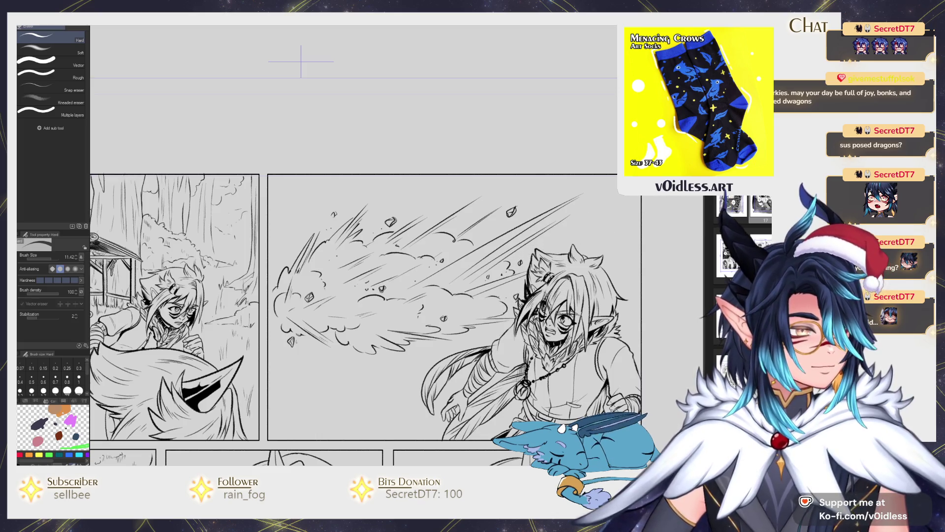
key("ctrl+z")
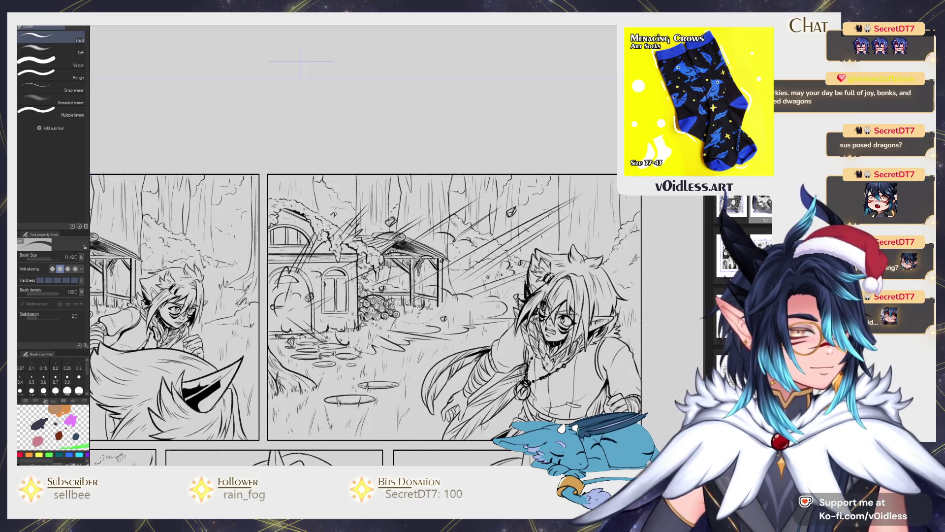
- With a smaller Gauze cloud brush, dab soft cloud texture around the house and above the door
key("b")
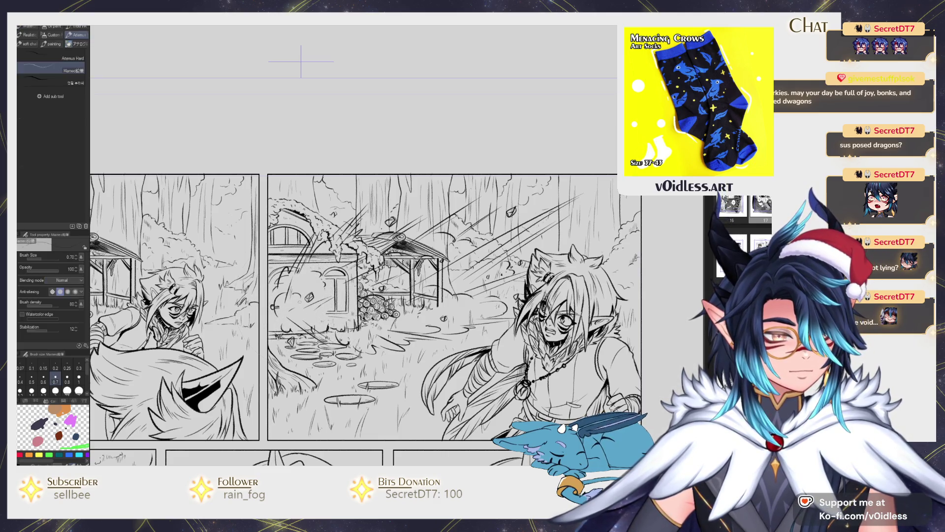
key("bracketleft")
key("bracketleft")
key("bracketleft")
mouse_move(300, 311)
left_mouse_down()
mouse_move(312, 328)
mouse_move(308, 345)
mouse_move(340, 305)
mouse_move(379, 315)
mouse_move(404, 296)
mouse_move(389, 276)
mouse_move(325, 246)
mouse_move(315, 253)
mouse_move(340, 295)
mouse_move(389, 261)
mouse_move(394, 283)
mouse_move(419, 256)
mouse_move(433, 280)
mouse_move(436, 270)
mouse_move(431, 303)
mouse_move(482, 315)
mouse_move(498, 307)
left_mouse_up()
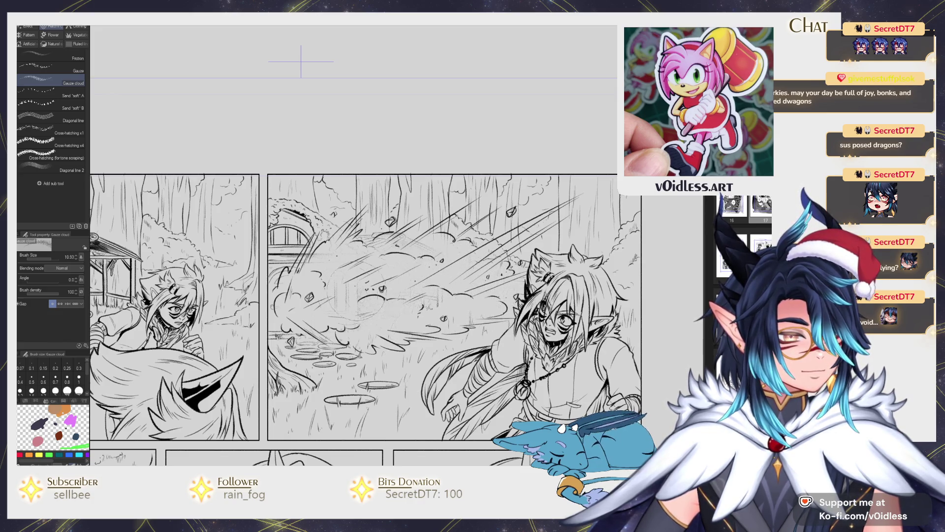
mouse_move(351, 253)
left_mouse_down()
mouse_move(327, 261)
mouse_move(344, 256)
mouse_move(348, 273)
mouse_move(335, 283)
mouse_move(348, 295)
mouse_move(320, 288)
left_mouse_up()
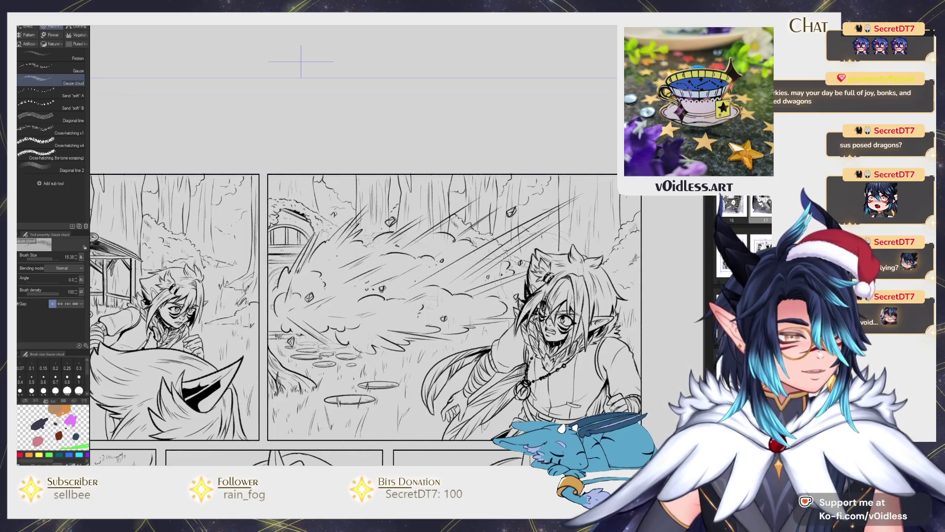
scroll(577, 248, "down", 4)
key("p")
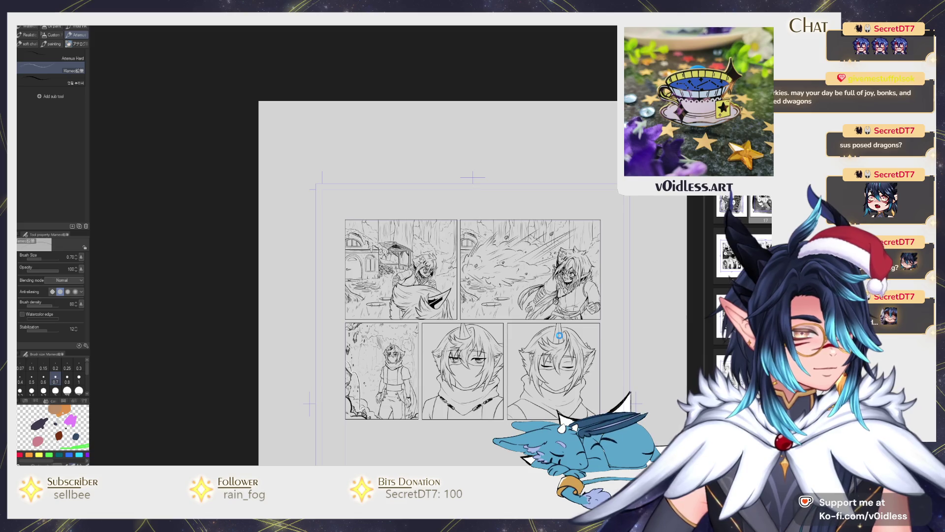
scroll(542, 315, "up", 2)
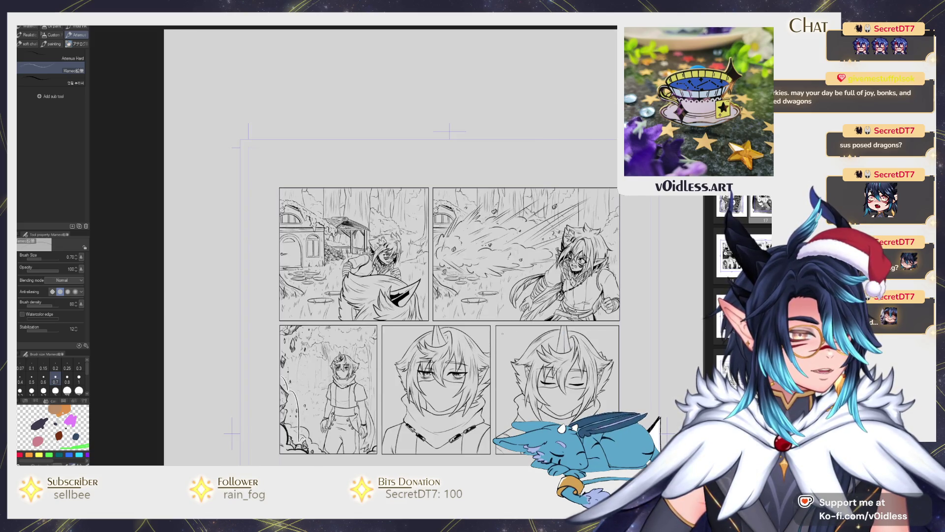
scroll(332, 276, "up", 7)
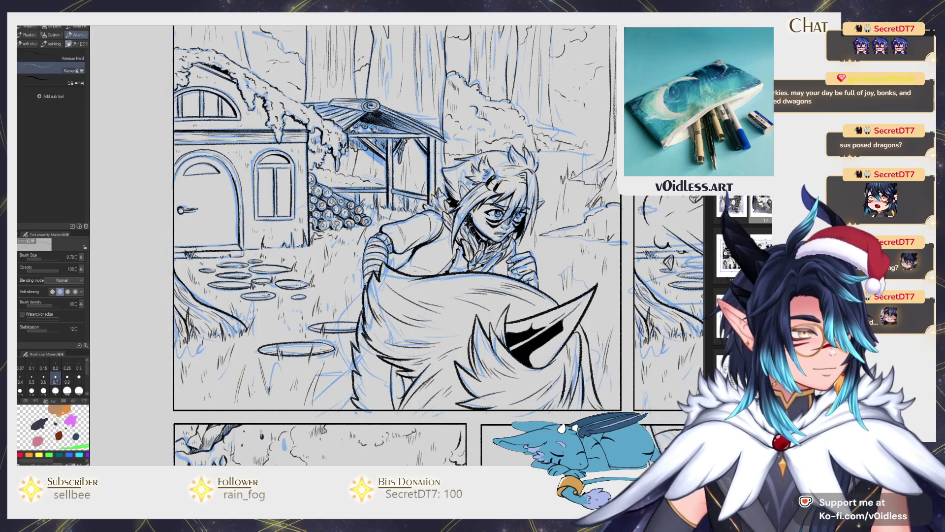
- Ink a diagonal fur stroke and a curved tail stroke, redrawing each after undoing
scroll(350, 373, "up", 2)
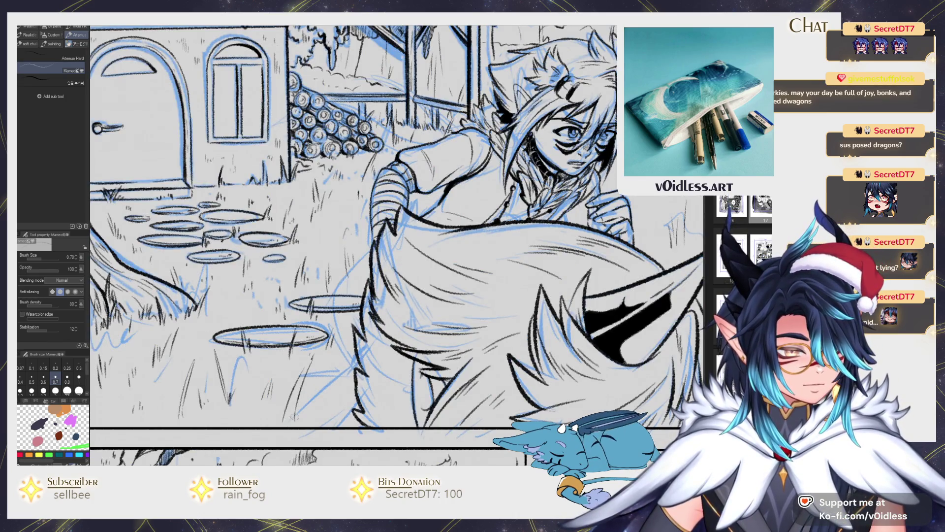
left_click_drag(303, 411, 357, 356)
key("ctrl+z")
left_click_drag(286, 427, 360, 356)
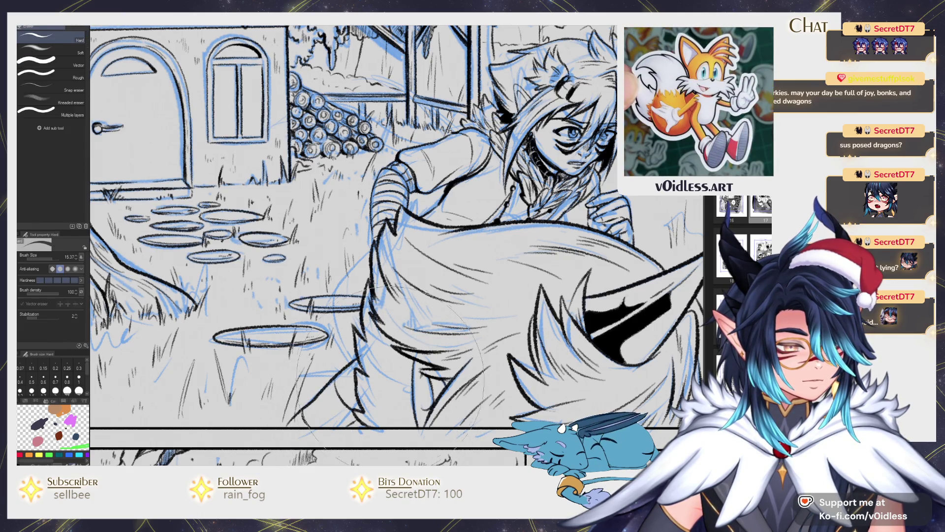
left_click_drag(377, 250, 345, 334)
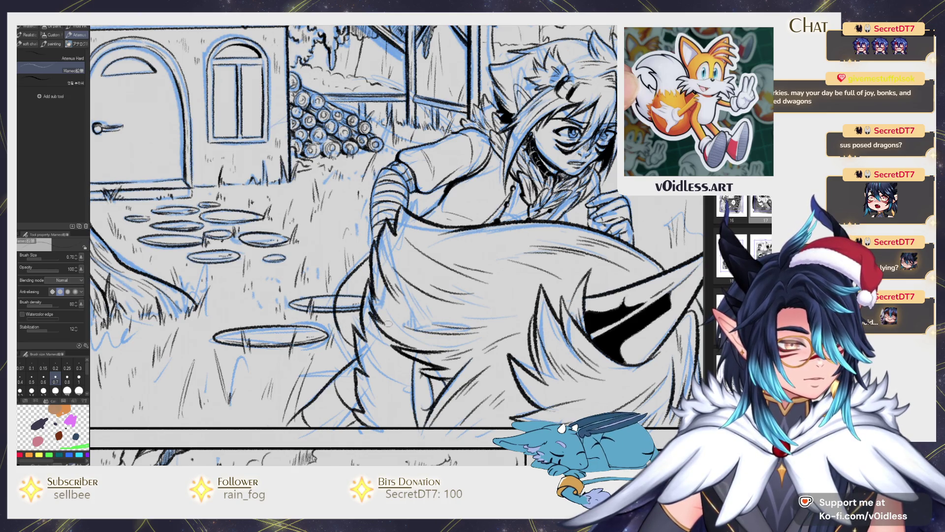
left_click_drag(419, 281, 406, 321)
key("ctrl+z")
left_click_drag(358, 290, 348, 368)
mouse_move(360, 325)
left_mouse_down()
mouse_move(368, 304)
mouse_move(374, 325)
left_mouse_up()
- Add curving shadow lines and thick hatching to the tail's shadow
left_click_drag(394, 293, 359, 341)
left_click_drag(394, 302, 363, 328)
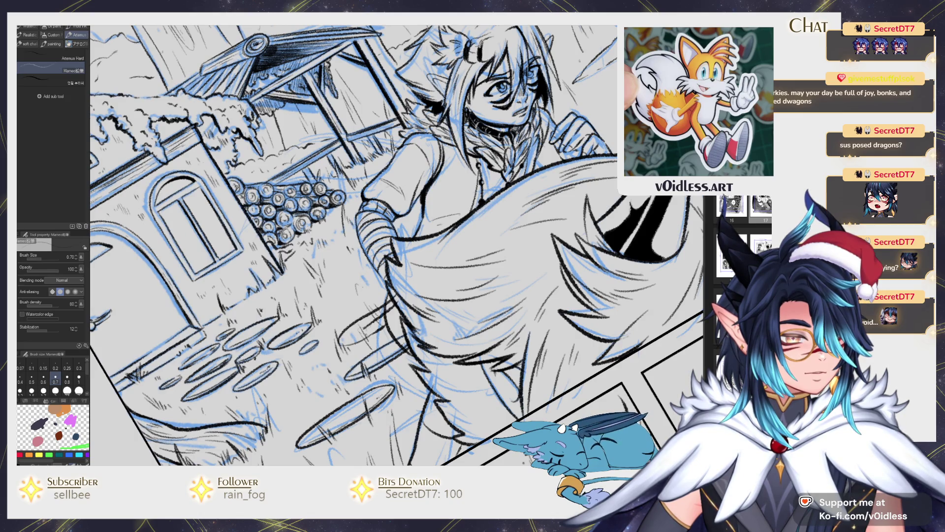
scroll(388, 309, "up", 2)
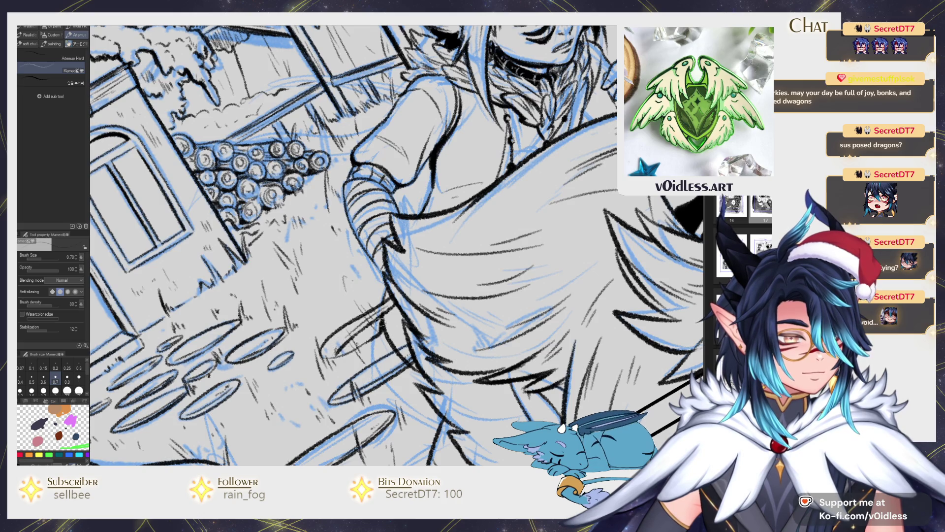
left_click_drag(378, 321, 340, 353)
left_click_drag(377, 327, 358, 337)
scroll(414, 327, "down", 8)
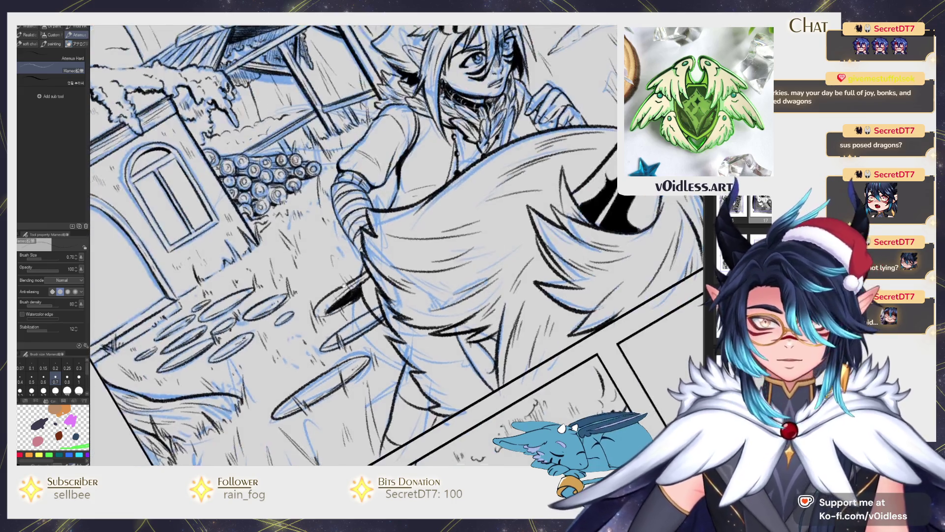
scroll(385, 235, "up", 3)
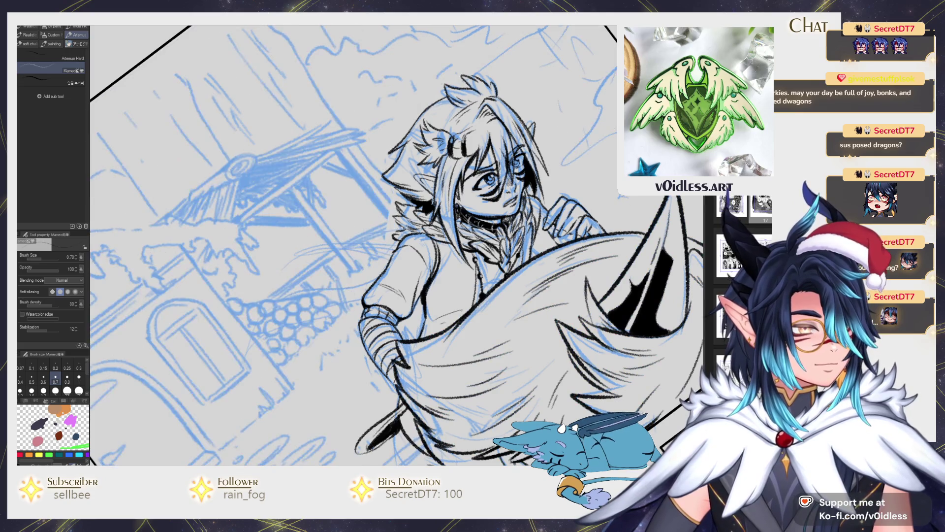
- Ink the wedge's upper edge and hatch its inside near the house
mouse_move(413, 281)
left_mouse_down()
mouse_move(460, 277)
mouse_move(340, 296)
mouse_move(297, 342)
mouse_move(434, 292)
left_mouse_up()
left_click_drag(314, 308, 432, 280)
scroll(312, 330, "up", 1)
left_click_drag(315, 334, 374, 284)
left_click_drag(350, 318, 403, 266)
mouse_move(314, 334)
left_mouse_down()
mouse_move(357, 292)
mouse_move(440, 266)
left_mouse_up()
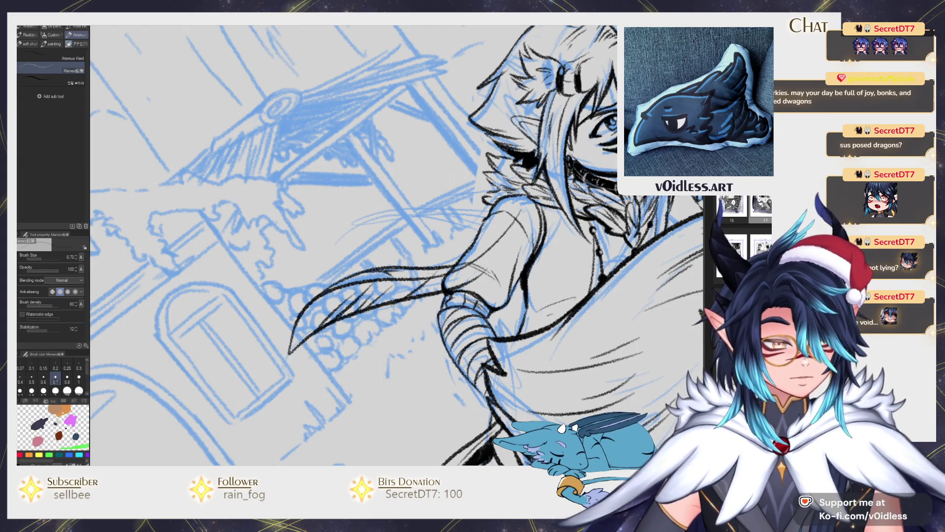
- Draw long curved hair strands running downward, plus short dark strands beside them
key("e")
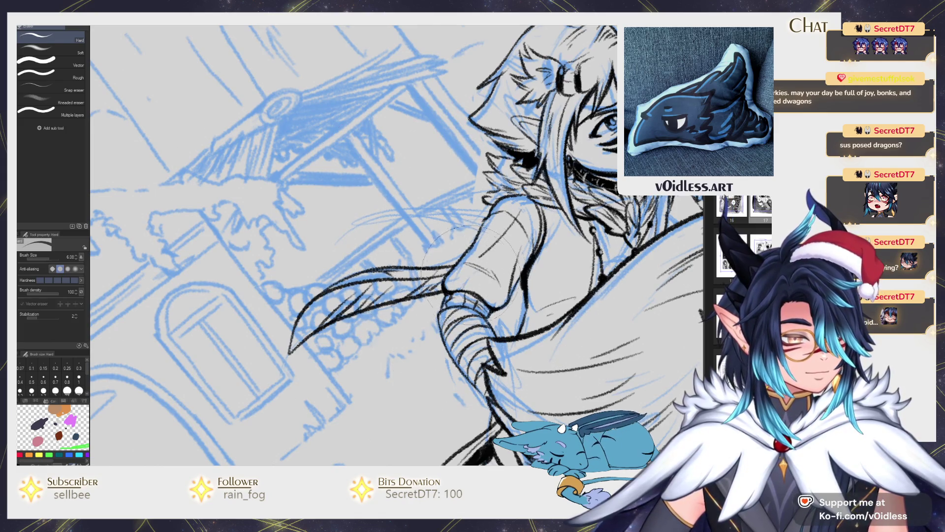
key("p")
mouse_move(487, 242)
left_mouse_down()
mouse_move(331, 262)
mouse_move(487, 241)
left_mouse_up()
key("ctrl+z")
mouse_move(390, 166)
left_mouse_down()
mouse_move(394, 241)
mouse_move(416, 305)
left_mouse_up()
left_click_drag(379, 198, 395, 284)
mouse_move(396, 170)
left_mouse_down()
mouse_move(386, 205)
mouse_move(394, 249)
left_mouse_up()
scroll(382, 242, "down", 6)
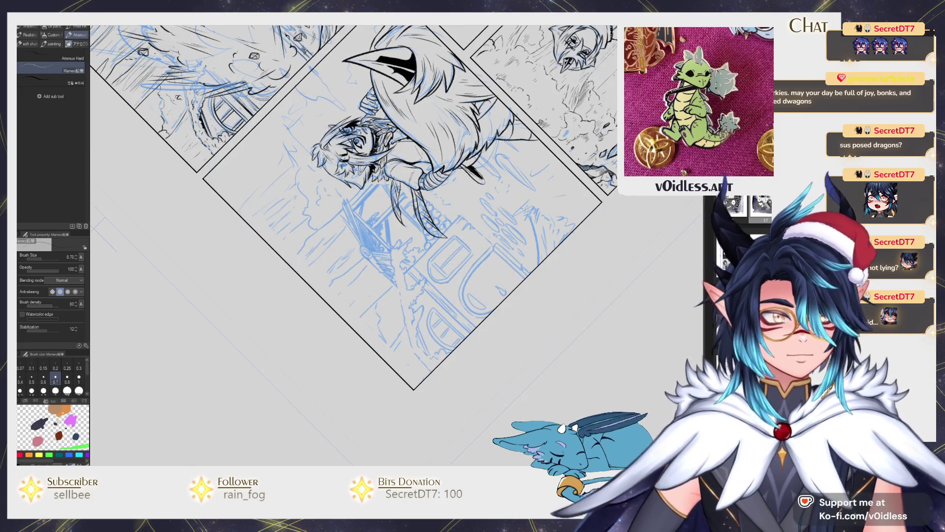
- Straighten the canvas and nudge the new strands slightly down-right with Ctrl+T
key("ctrl+at")
scroll(464, 218, "up", 2)
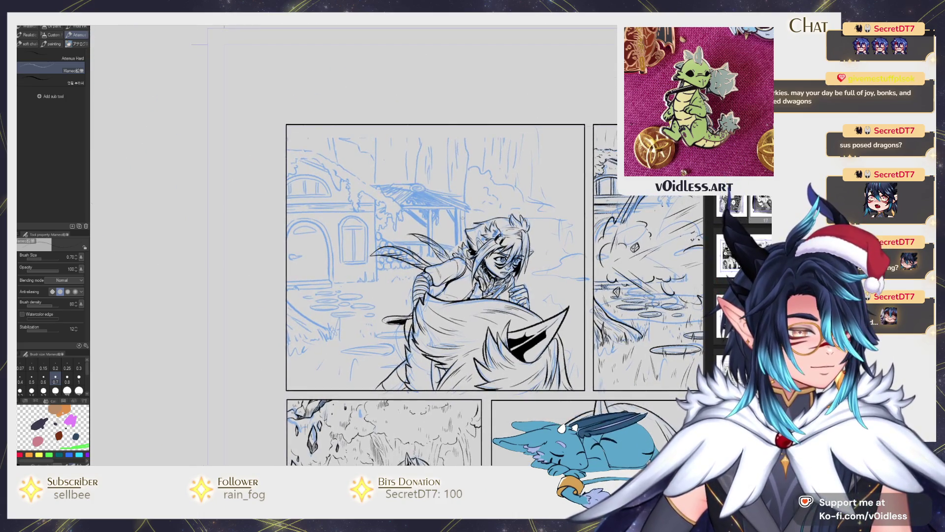
scroll(459, 286, "up", 2)
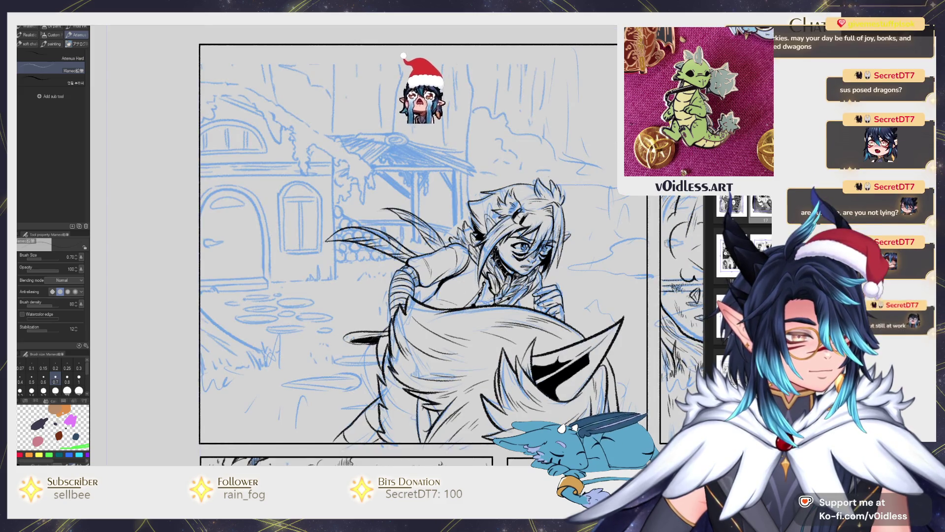
scroll(405, 283, "down", 3)
key("ctrl+t")
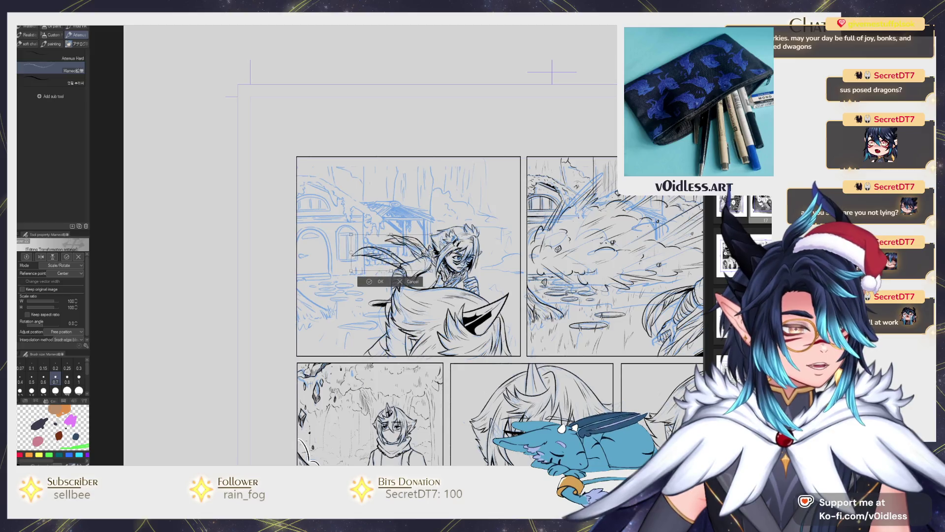
left_click_drag(425, 258, 426, 260)
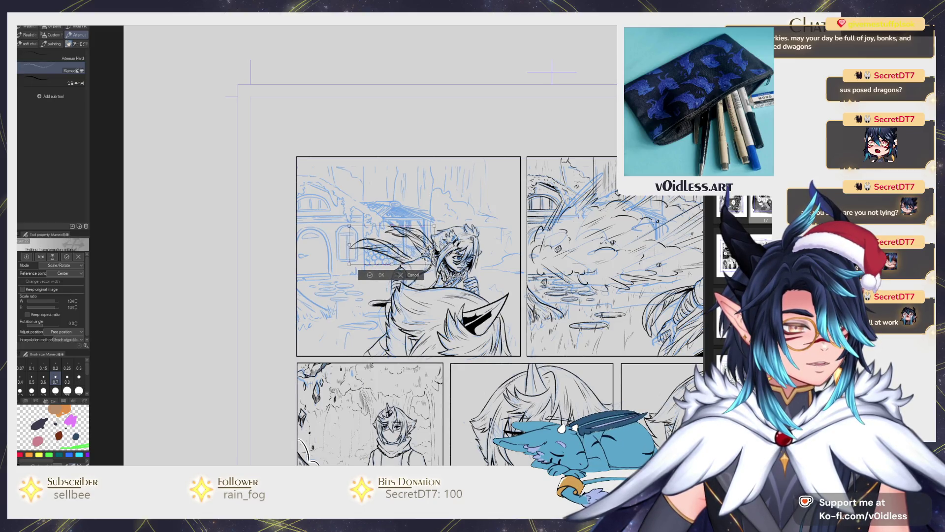
key("Return")
- Tilt the view to the shoulder and ink dark hair strands down it
scroll(429, 266, "up", 5)
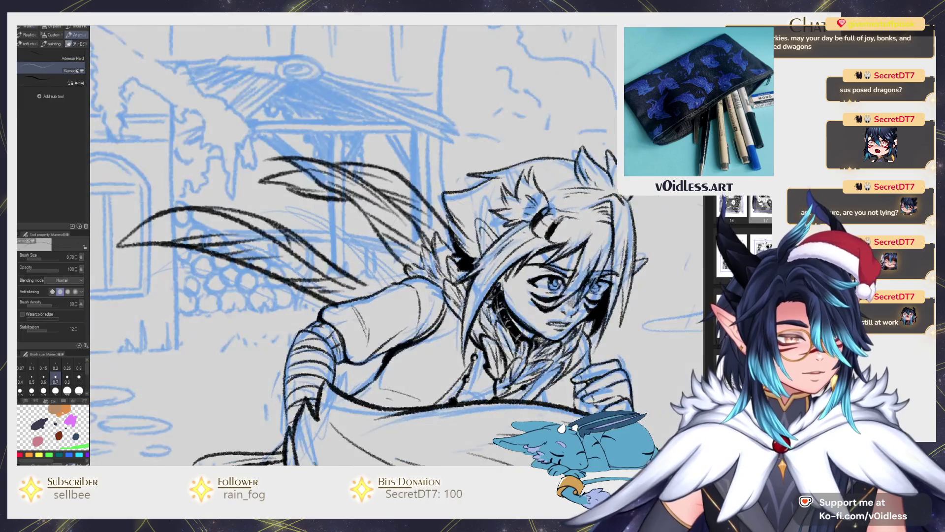
key("e")
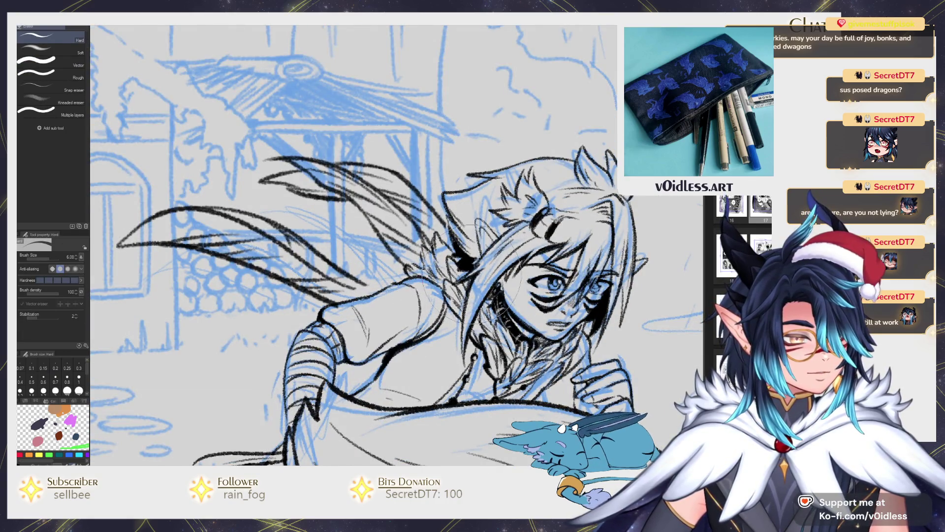
left_click_drag(437, 275, 443, 295)
key("p")
scroll(524, 298, "up", 3)
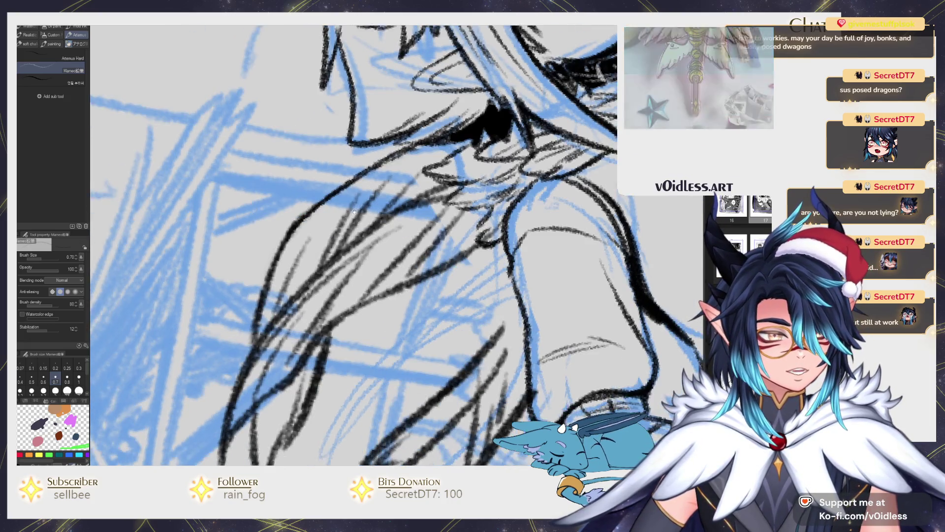
left_click_drag(375, 192, 405, 163)
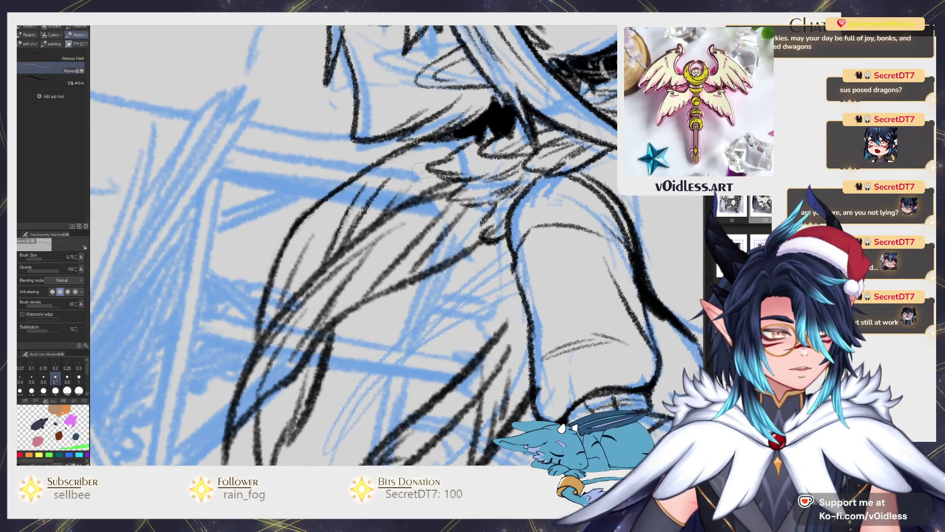
left_click_drag(300, 227, 242, 422)
key("ctrl+z")
left_click_drag(295, 335, 243, 418)
mouse_move(339, 278)
left_mouse_down()
mouse_move(268, 362)
mouse_move(270, 378)
mouse_move(303, 335)
mouse_move(330, 320)
mouse_move(315, 379)
mouse_move(268, 367)
left_mouse_up()
scroll(276, 364, "up", 2)
- Hatch dark strokes across the shoulder hair, redoing the first miss
left_click_drag(345, 285, 303, 344)
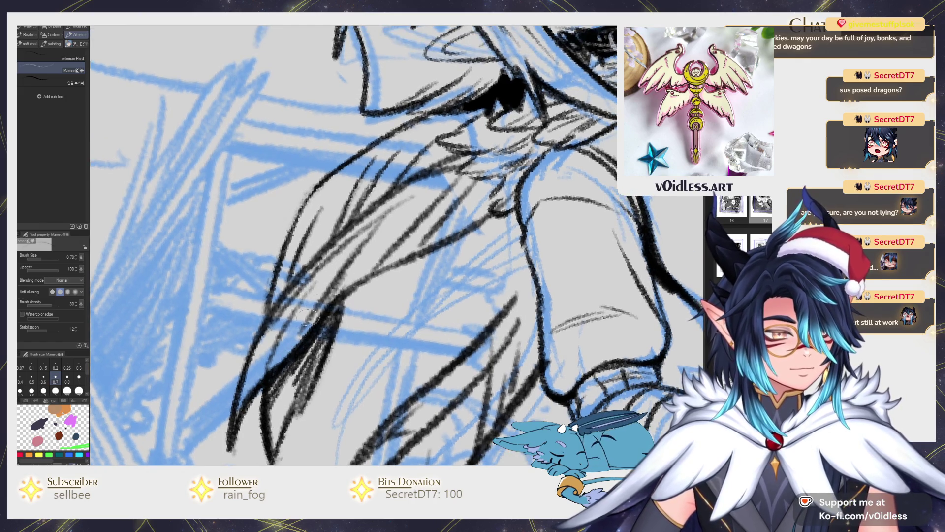
key("ctrl+z")
key("ctrl+z")
left_click_drag(424, 194, 335, 274)
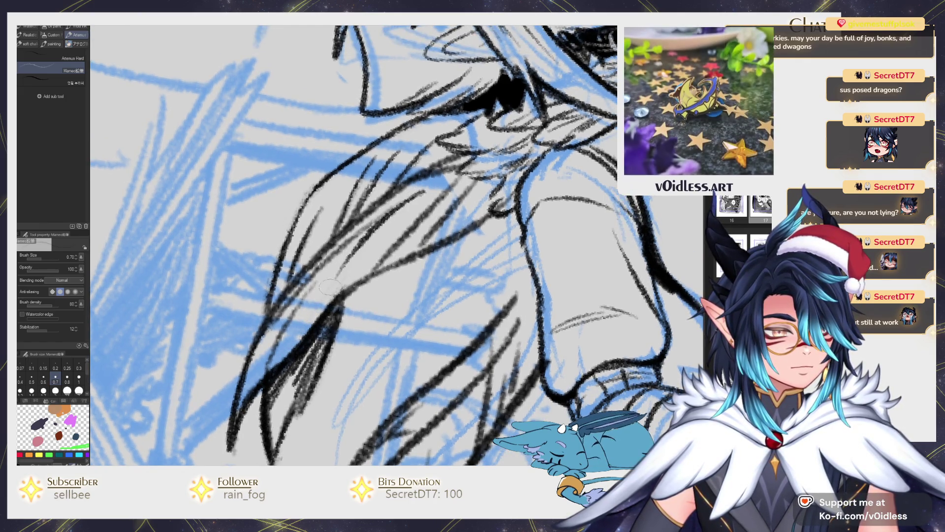
left_click_drag(390, 211, 283, 337)
mouse_move(349, 247)
left_mouse_down()
mouse_move(268, 365)
mouse_move(260, 343)
left_mouse_up()
left_click_drag(436, 180, 329, 256)
- Hatch the upper part of the hair densely, undoing one extra stroke
left_click_drag(465, 170, 379, 213)
left_click_drag(439, 224, 387, 259)
left_click_drag(468, 162, 406, 239)
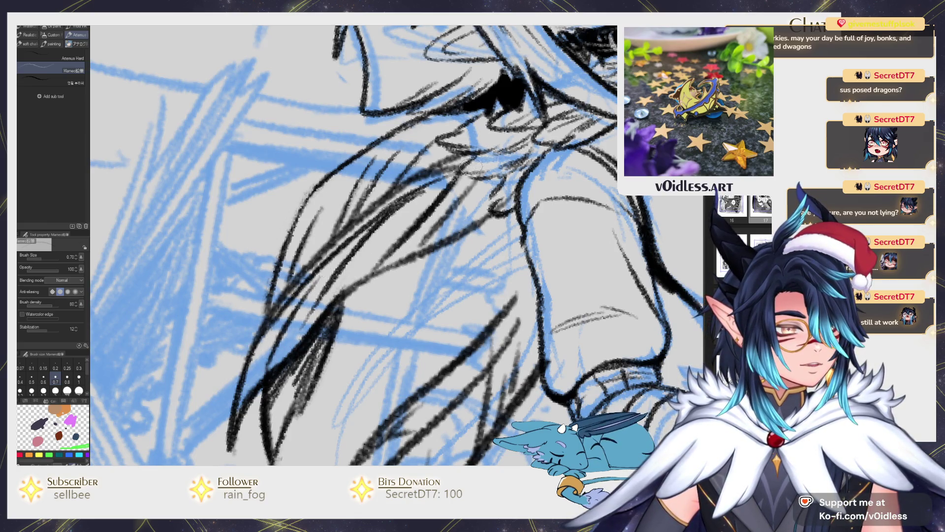
left_click_drag(475, 193, 418, 244)
key("ctrl+z")
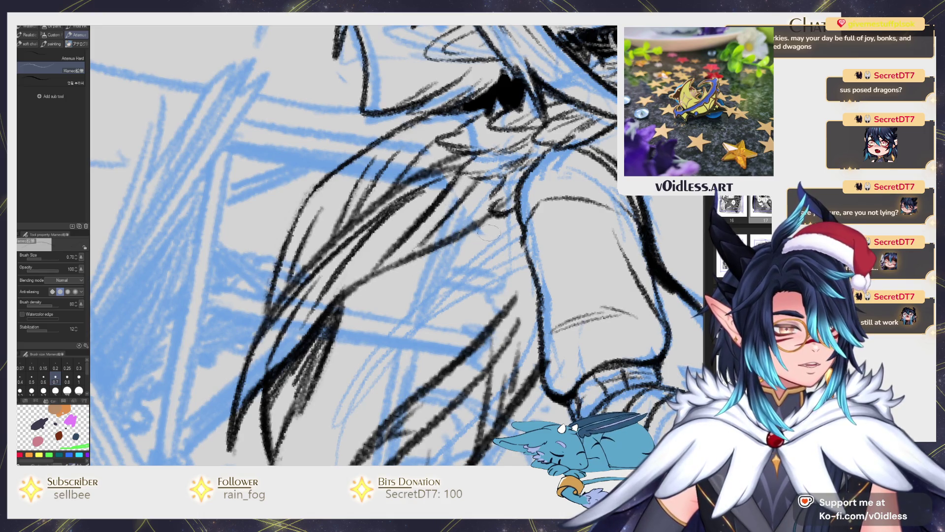
left_click_drag(517, 276, 472, 163)
scroll(386, 253, "down", 2)
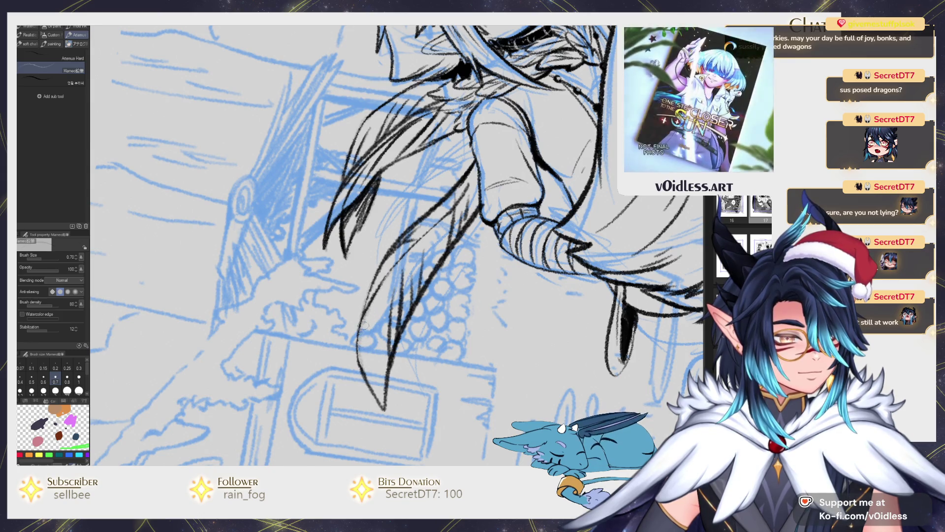
- Retrace four hair strand lines over the wooden stall with dark Mameo pencil strokes
mouse_move(359, 339)
left_mouse_down()
mouse_move(384, 408)
mouse_move(401, 306)
left_mouse_up()
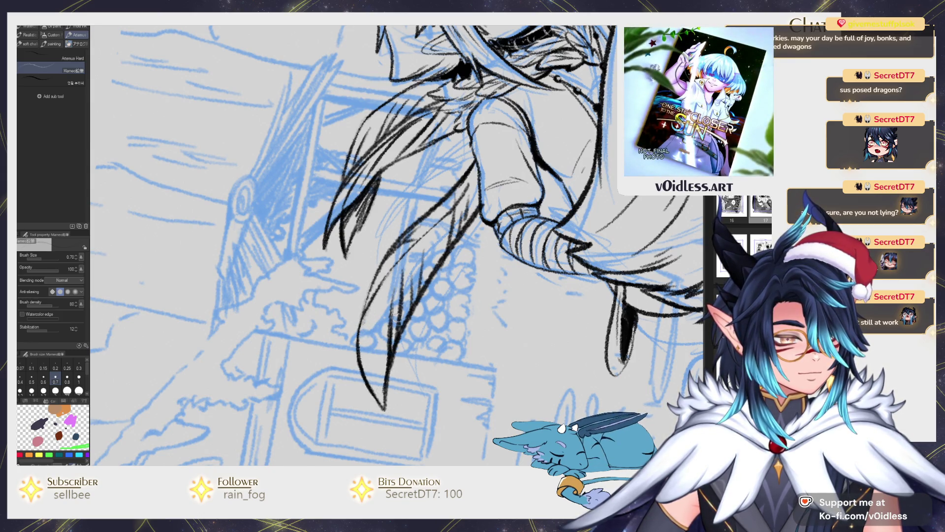
left_click_drag(390, 365, 400, 315)
mouse_move(392, 253)
left_mouse_down()
mouse_move(362, 316)
mouse_move(401, 244)
mouse_move(445, 202)
left_mouse_up()
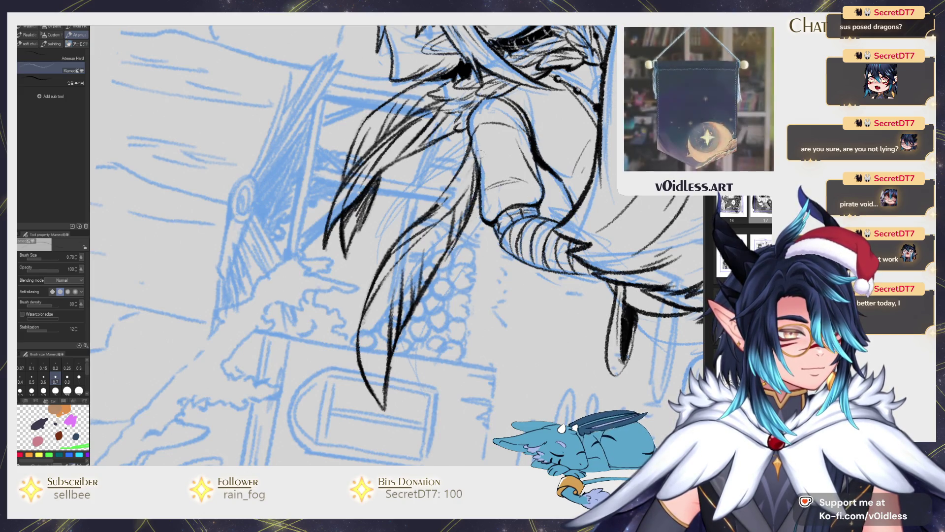
left_click_drag(456, 199, 474, 143)
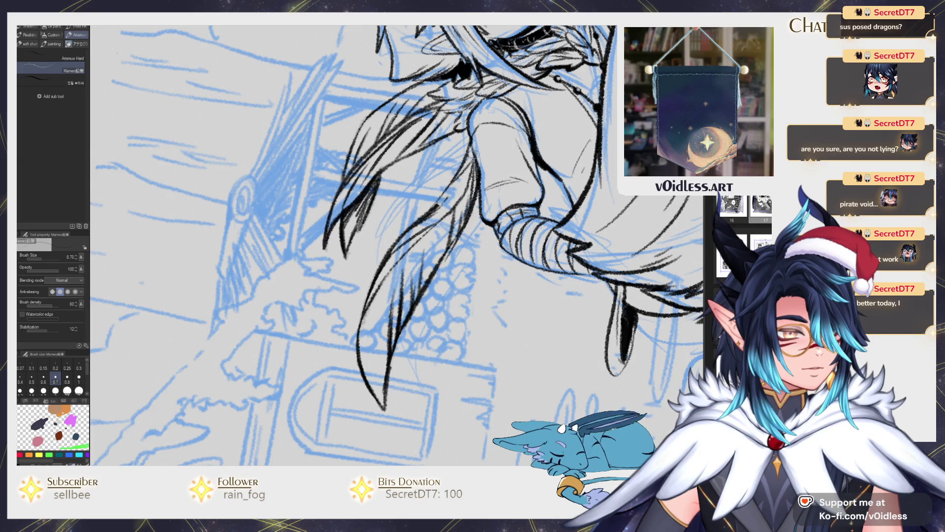
scroll(474, 148, "down", 3)
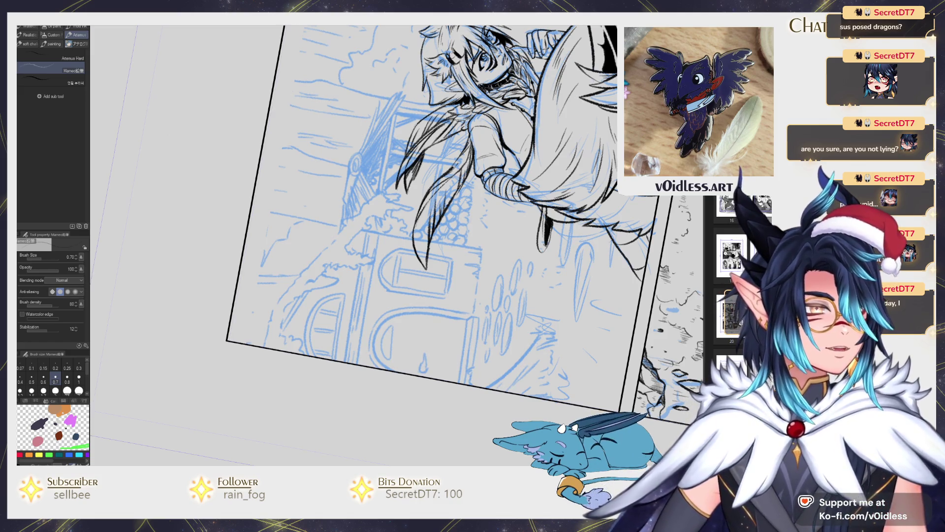
key("ctrl+@")
key("ctrl+minus")
left_click_drag(512, 307, 499, 287)
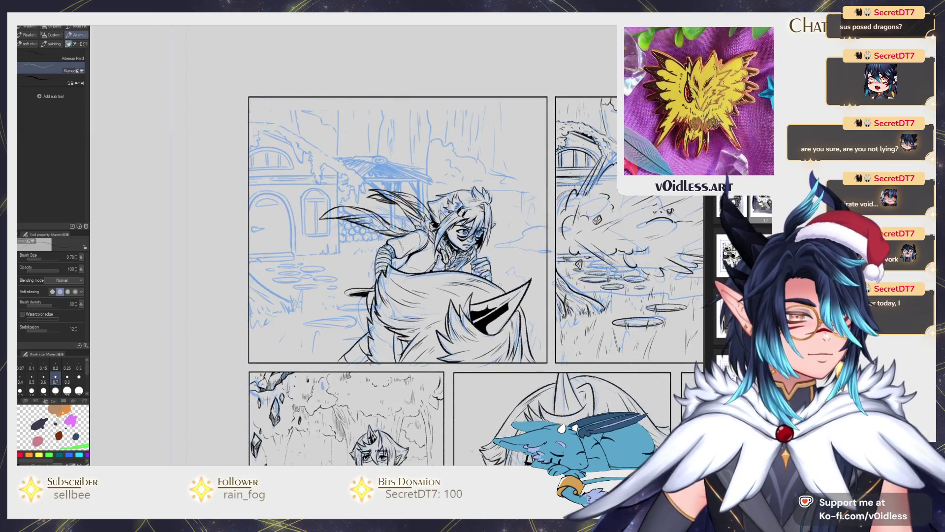
scroll(419, 224, "up", 8)
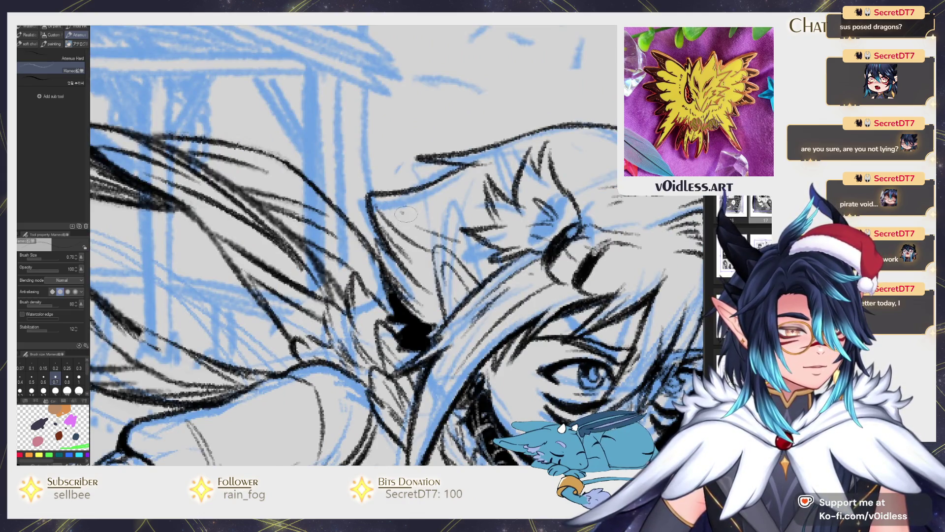
left_click_drag(556, 139, 417, 168)
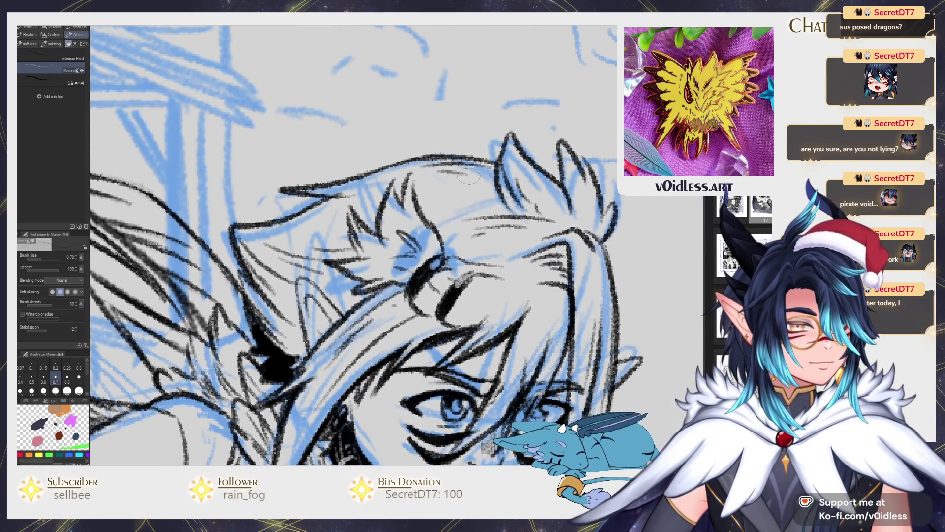
scroll(419, 170, "down", 5)
scroll(423, 196, "up", 5)
scroll(486, 172, "down", 4)
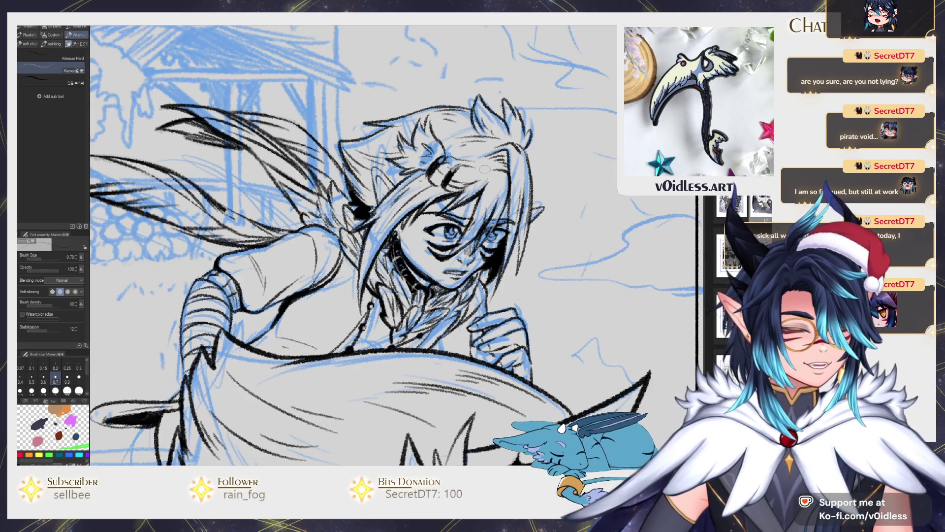
left_click_drag(485, 170, 562, 139)
scroll(361, 275, "up", 3)
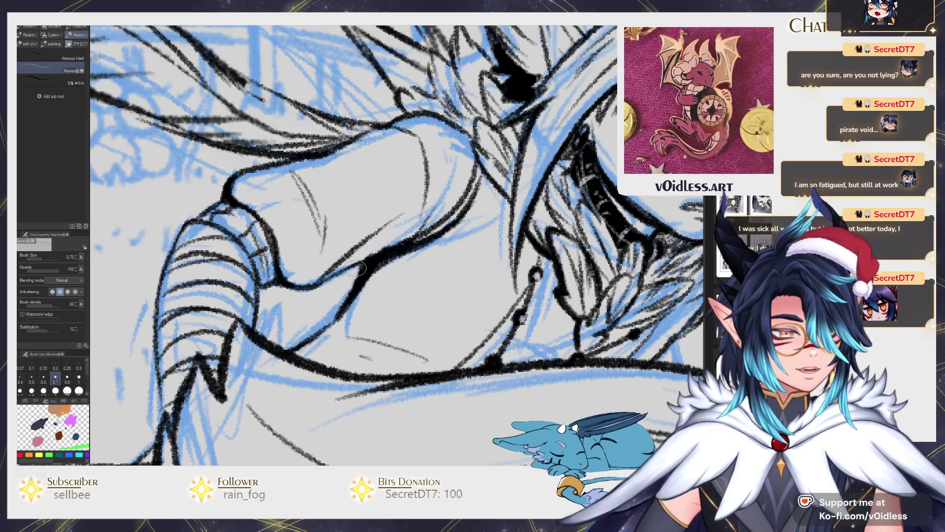
scroll(344, 315, "down", 5)
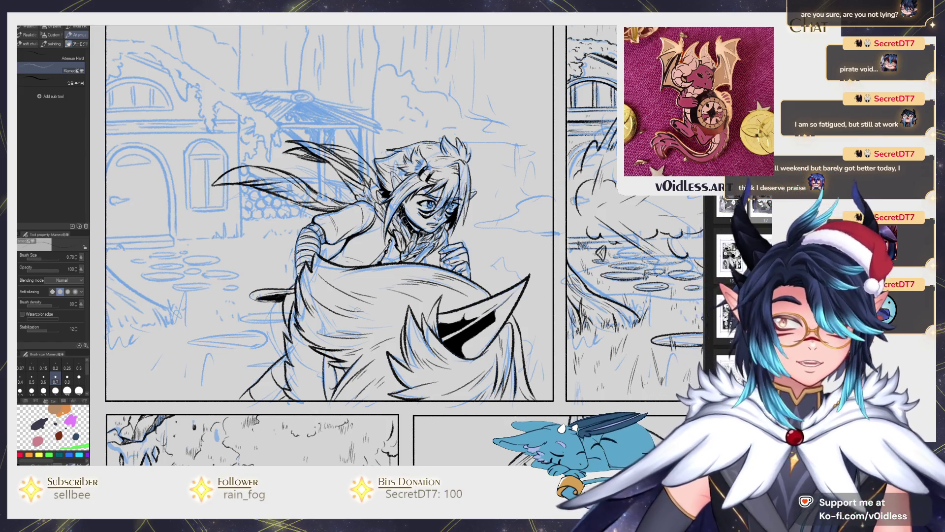
scroll(358, 309, "down", 3)
scroll(489, 333, "up", 1)
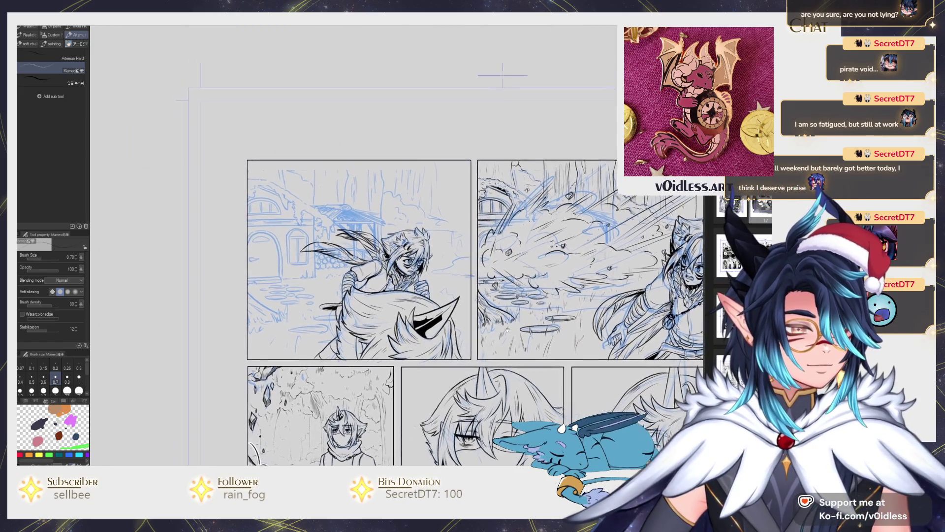
left_click_drag(488, 333, 456, 351)
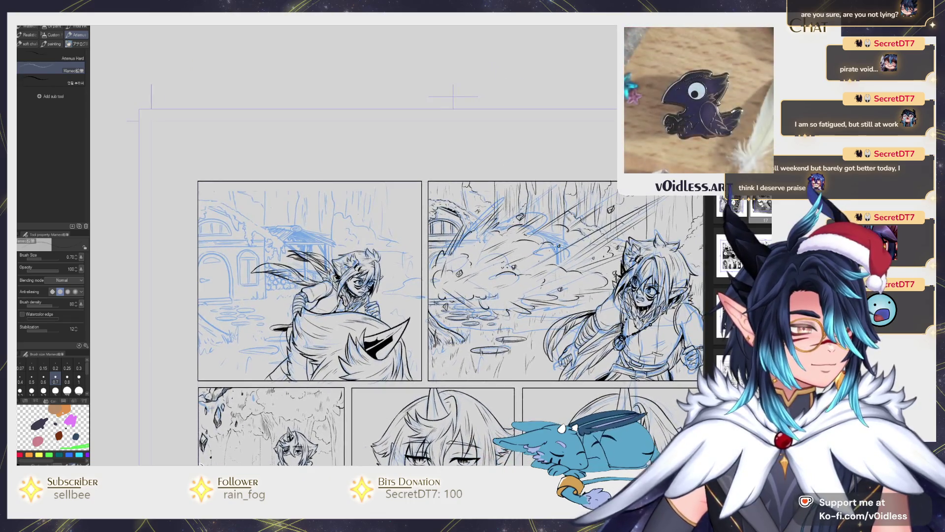
scroll(453, 97, "up", 3)
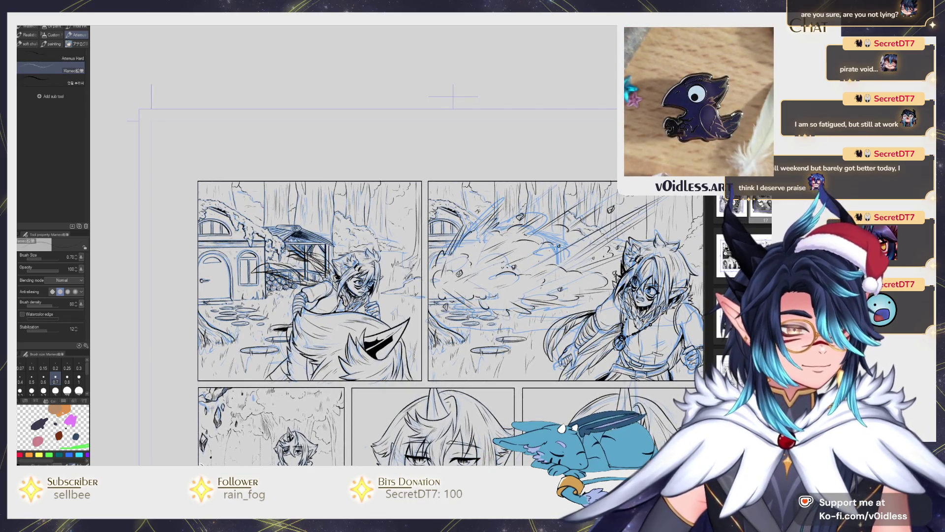
key("e")
scroll(424, 266, "up", 2)
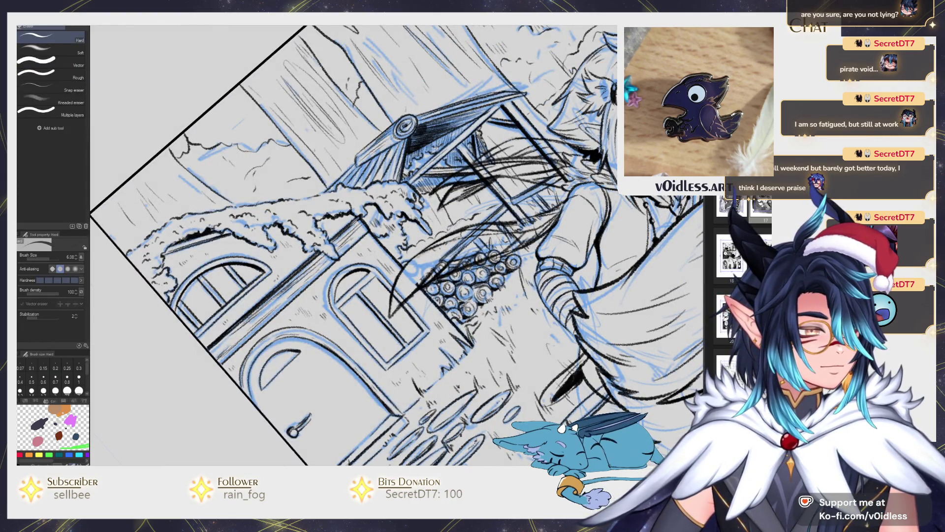
- Hide the blue rough sketch and erase stray strokes over the barrels and beam
key("ctrl+h")
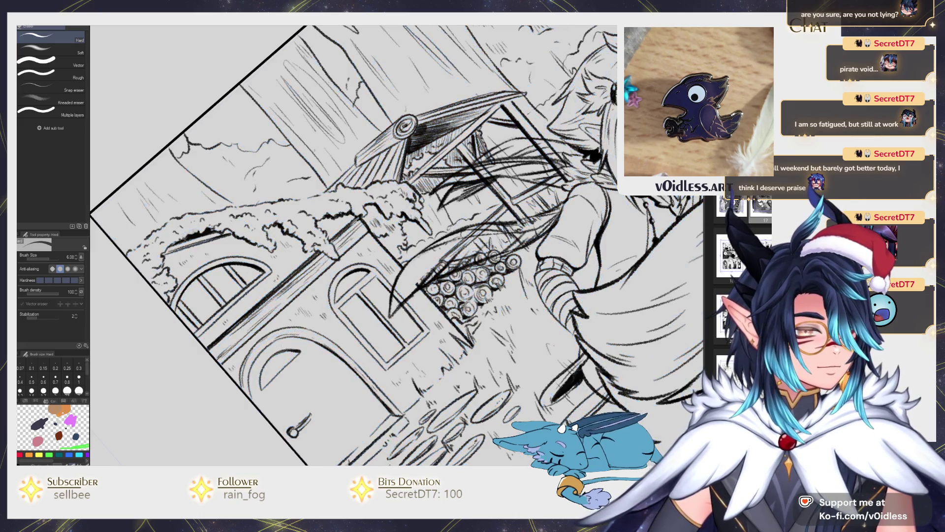
key("bracketleft")
mouse_move(462, 276)
left_mouse_down()
mouse_move(462, 264)
mouse_move(433, 266)
mouse_move(515, 237)
mouse_move(433, 263)
mouse_move(548, 248)
mouse_move(529, 229)
mouse_move(473, 236)
mouse_move(443, 271)
mouse_move(527, 227)
left_mouse_up()
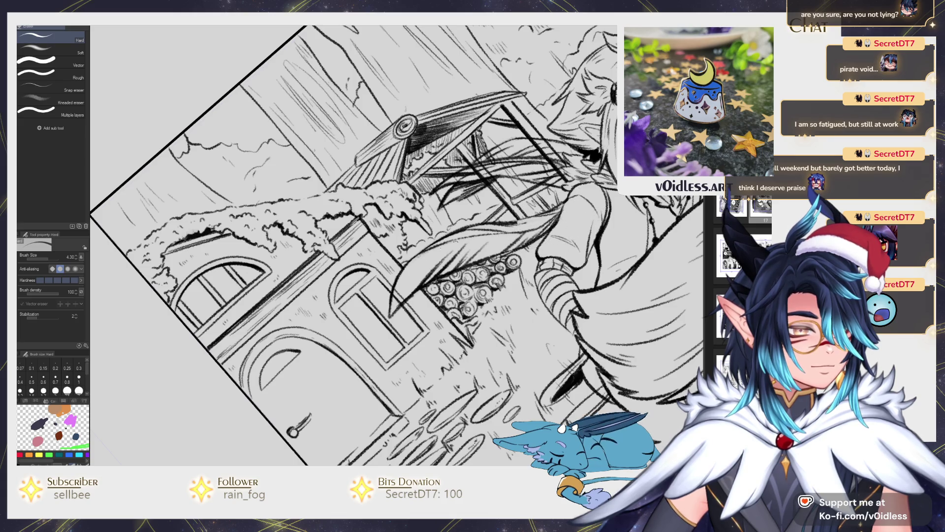
scroll(527, 224, "up", 3)
- Redraw a hair strand, then erase unwanted and faint leftover hair strokes around it
key("p")
left_click_drag(471, 281, 522, 265)
key("e")
mouse_move(514, 217)
left_mouse_down()
mouse_move(532, 212)
mouse_move(547, 187)
mouse_move(517, 194)
mouse_move(505, 172)
mouse_move(458, 153)
mouse_move(433, 211)
mouse_move(396, 224)
mouse_move(409, 244)
left_mouse_up()
key("bracketleft")
key("bracketleft")
key("bracketleft")
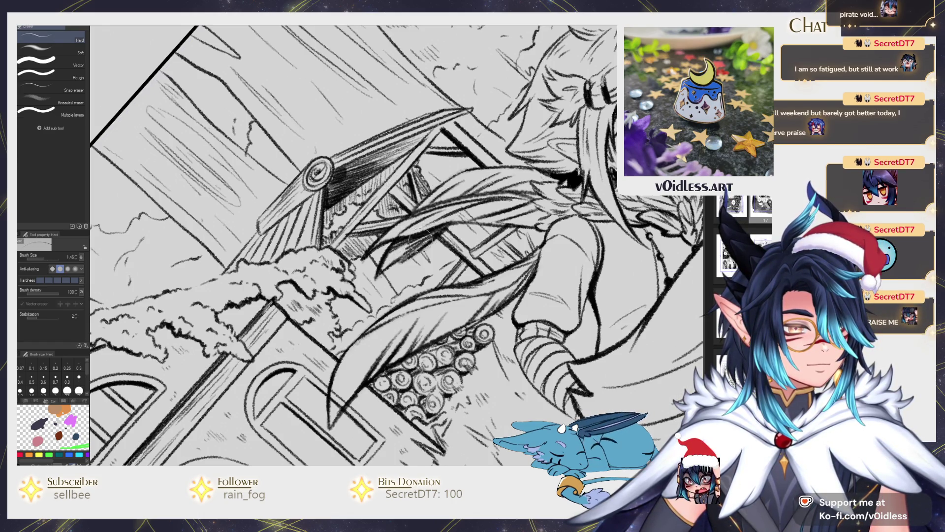
key("bracketright")
key("bracketright")
mouse_move(471, 195)
left_mouse_down()
mouse_move(485, 207)
mouse_move(596, 178)
left_mouse_up()
key("p")
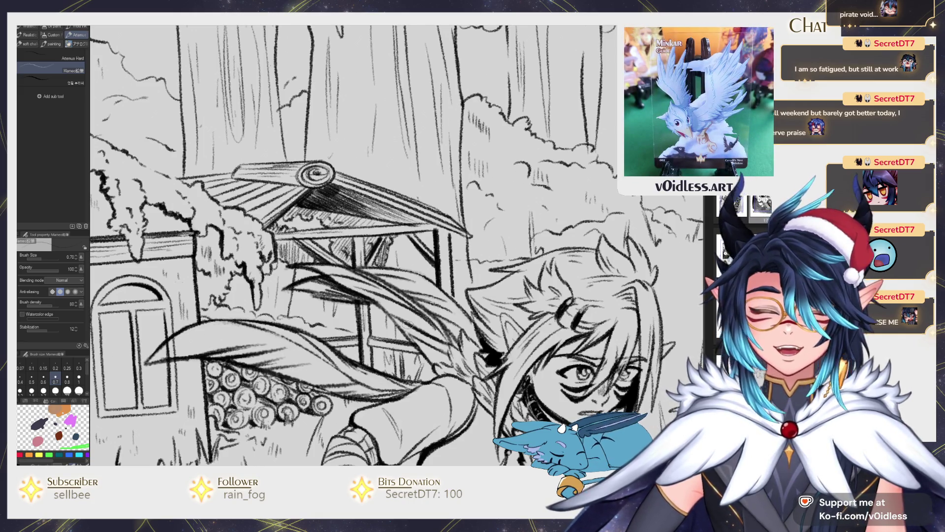
- Darken the top of the stall's vertical post with a pencil stroke
scroll(407, 325, "up", 3)
mouse_move(463, 142)
left_mouse_down()
mouse_move(463, 128)
mouse_move(492, 153)
mouse_move(481, 236)
mouse_move(477, 201)
left_mouse_up()
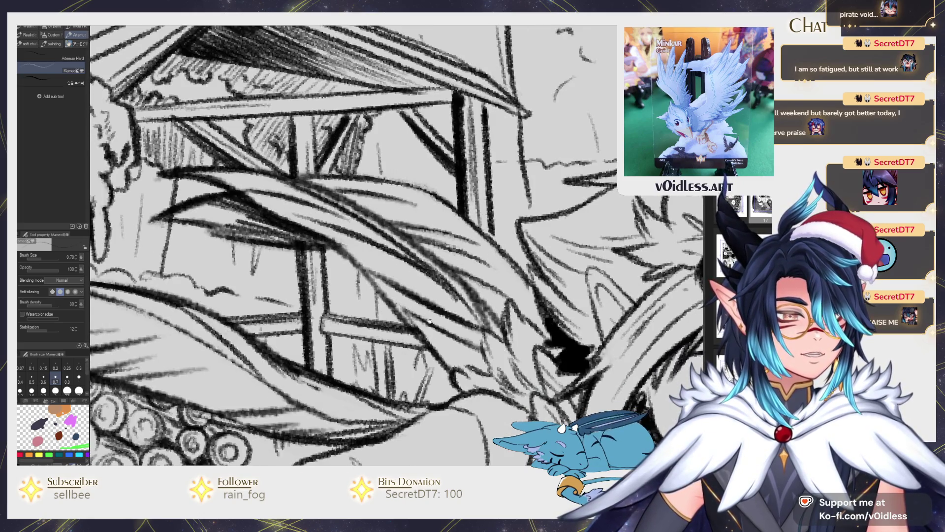
scroll(427, 315, "down", 5)
- Touch up small marks on the hair and shoulder and add hatching strokes to the hair
left_click_drag(545, 281, 494, 280)
scroll(495, 280, "up", 3)
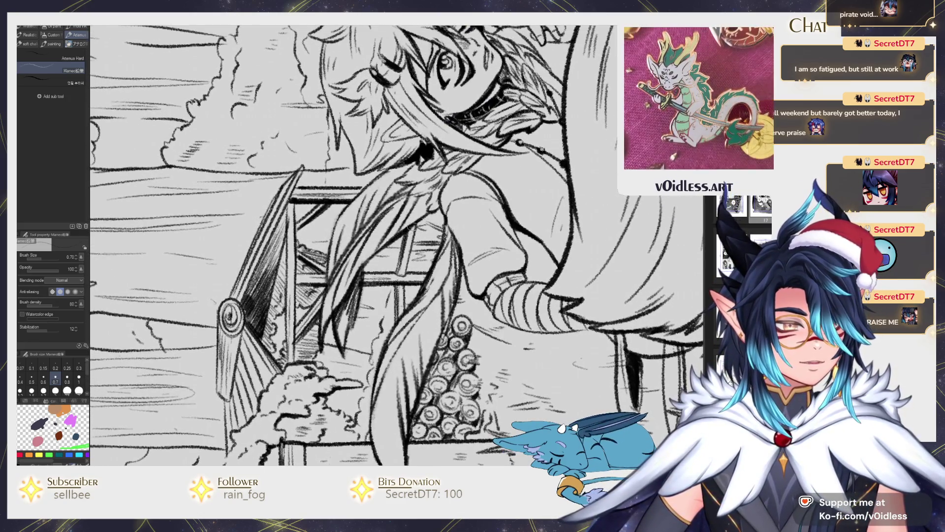
mouse_move(403, 191)
left_mouse_down()
mouse_move(325, 287)
mouse_move(379, 216)
mouse_move(340, 260)
left_mouse_up()
left_click_drag(347, 210, 322, 263)
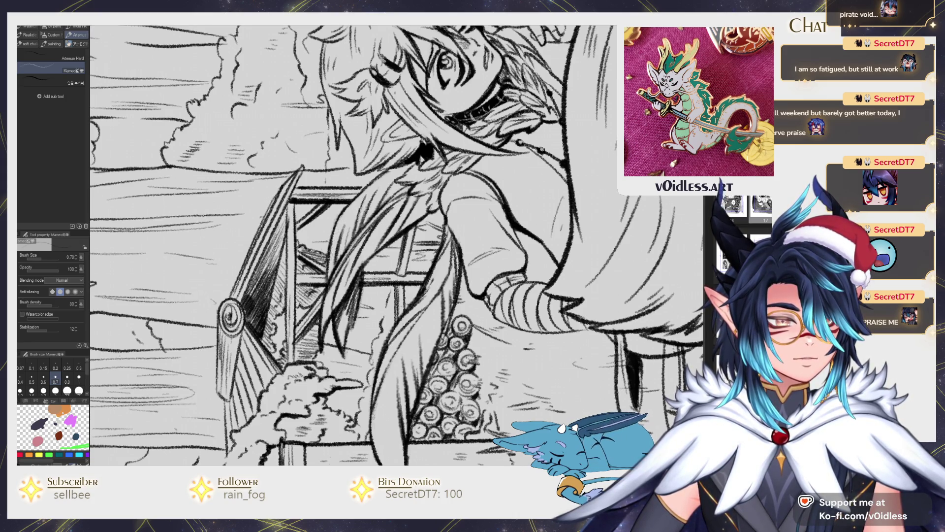
key("ctrl+minus")
scroll(399, 172, "down", 1)
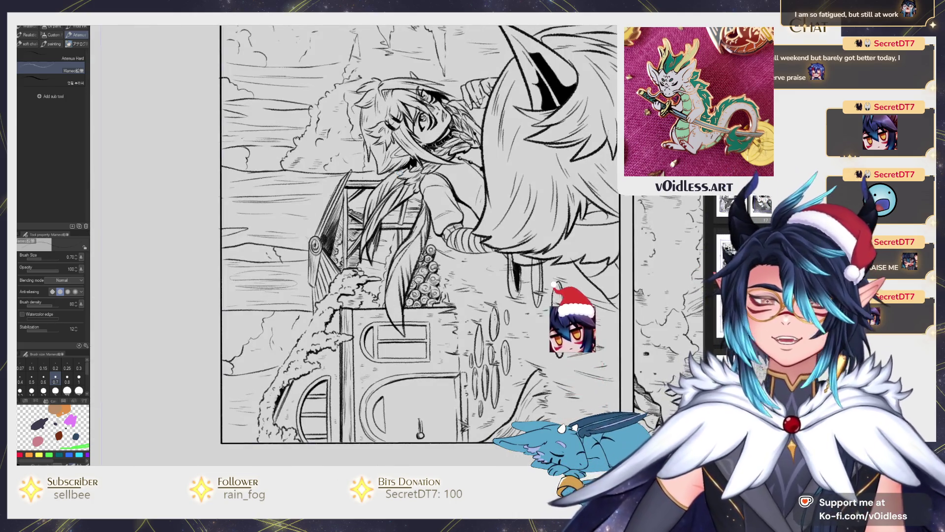
- Erase and redraw the feather's edge where it meets the wood pile, undoing one stroke
scroll(399, 221, "down", 3)
scroll(399, 222, "up", 4)
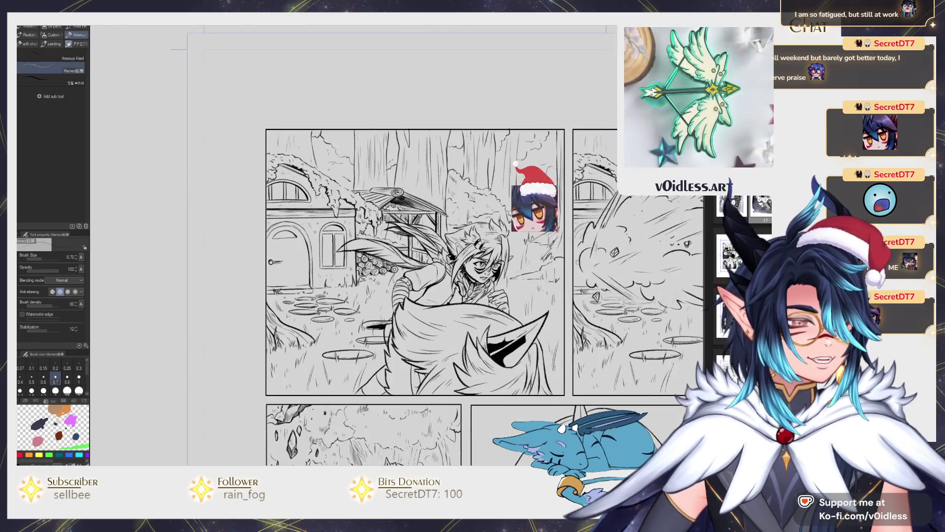
key("e")
scroll(391, 260, "up", 2)
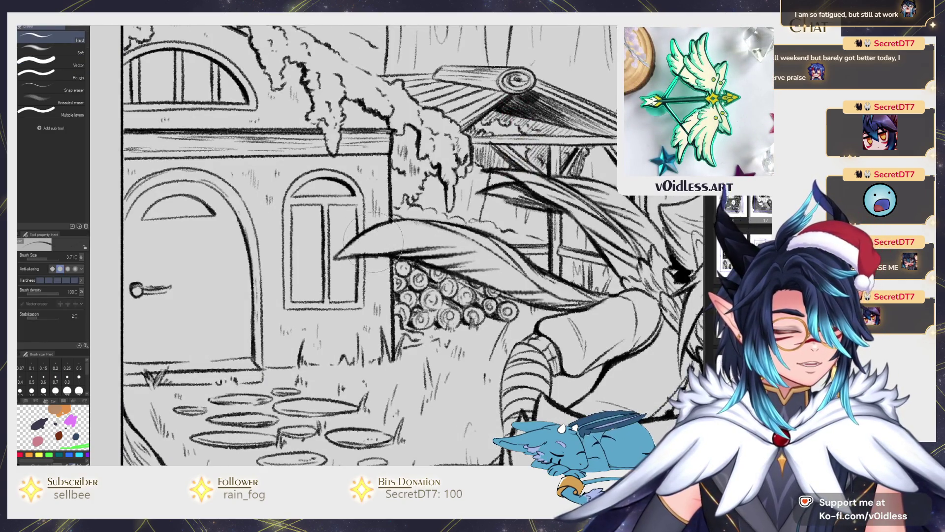
mouse_move(408, 226)
left_mouse_down()
mouse_move(391, 261)
mouse_move(369, 264)
left_mouse_up()
key("p")
mouse_move(423, 231)
left_mouse_down()
mouse_move(364, 259)
mouse_move(391, 226)
mouse_move(340, 259)
left_mouse_up()
key("ctrl+z")
- Ink the roaring character's first eye line in the RAARGH panel and set brush size to 0.90
scroll(447, 243, "down", 5)
left_click_drag(447, 244, 366, 216)
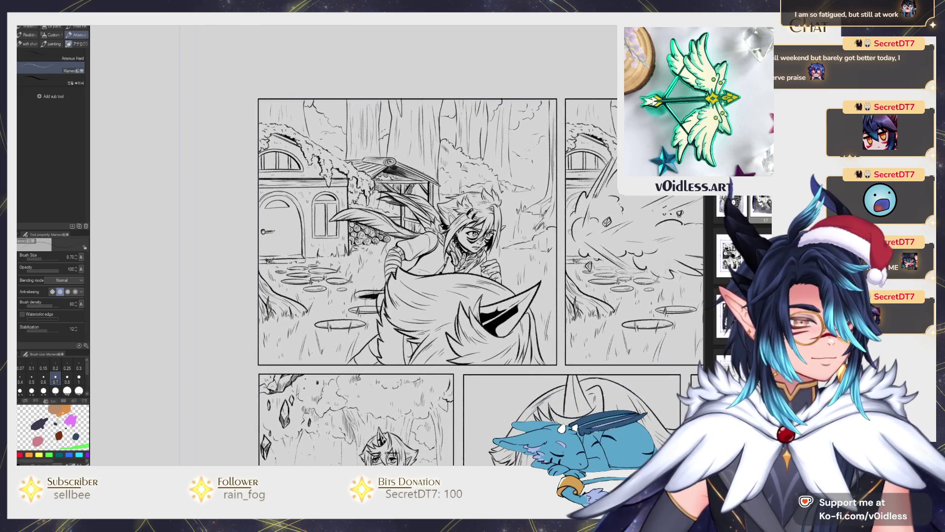
scroll(520, 279, "down", 3)
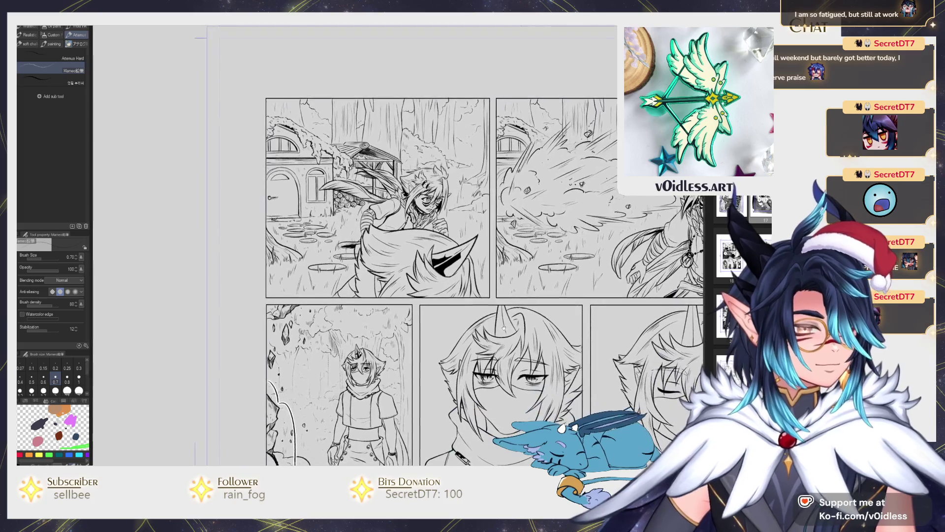
scroll(542, 294, "down", 3)
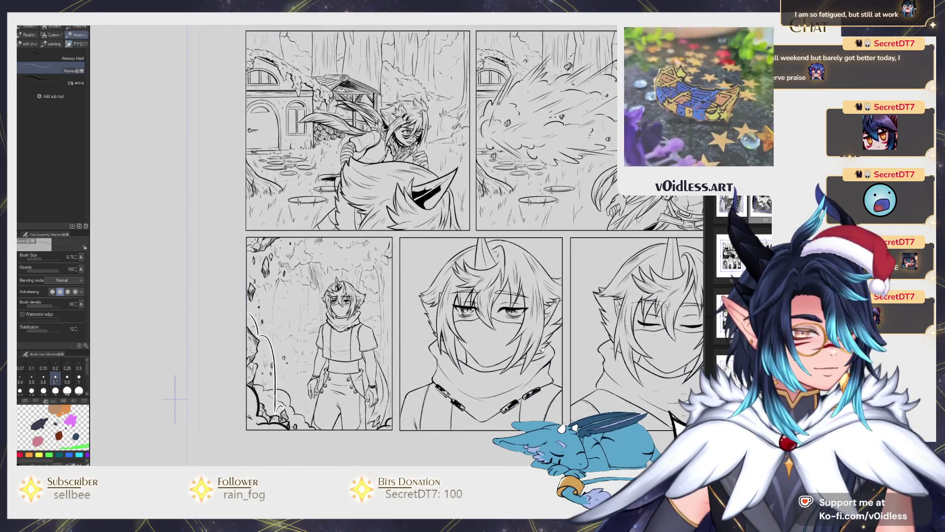
left_click_drag(543, 294, 491, 241)
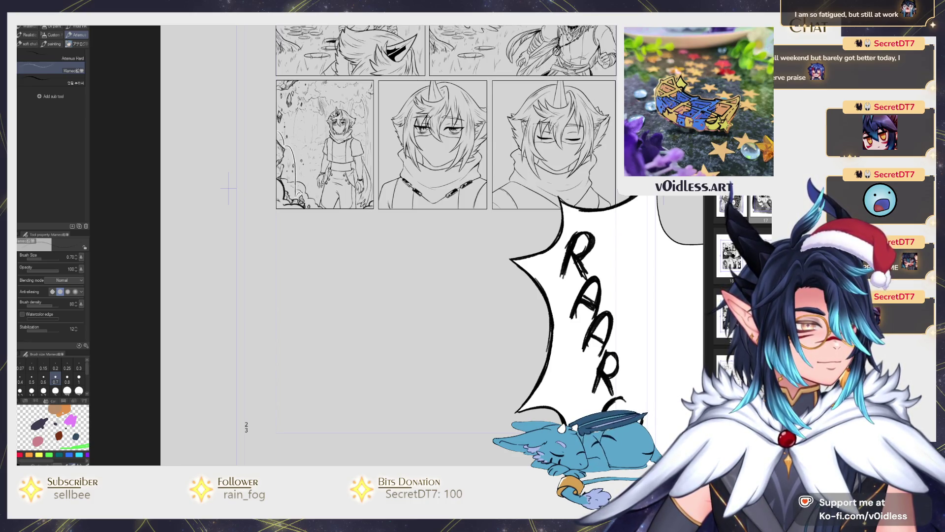
left_click_drag(393, 246, 405, 206)
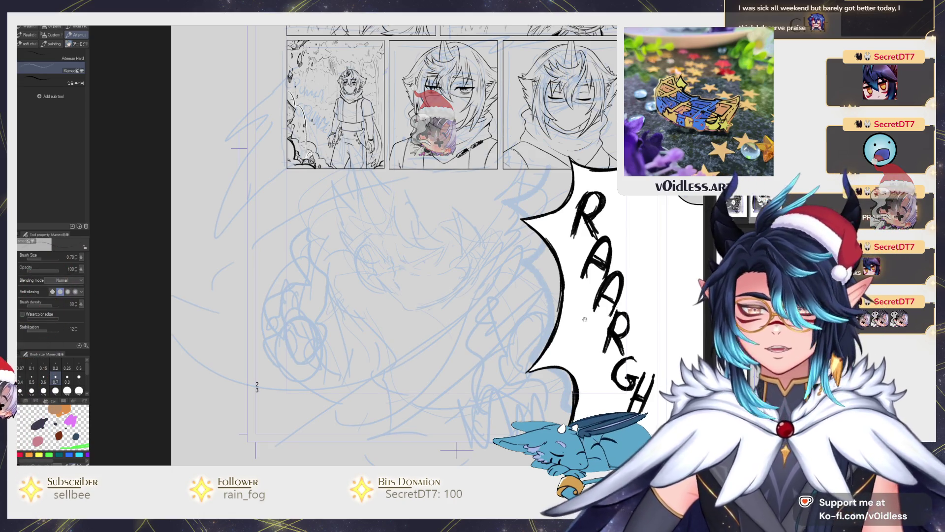
scroll(412, 248, "up", 2)
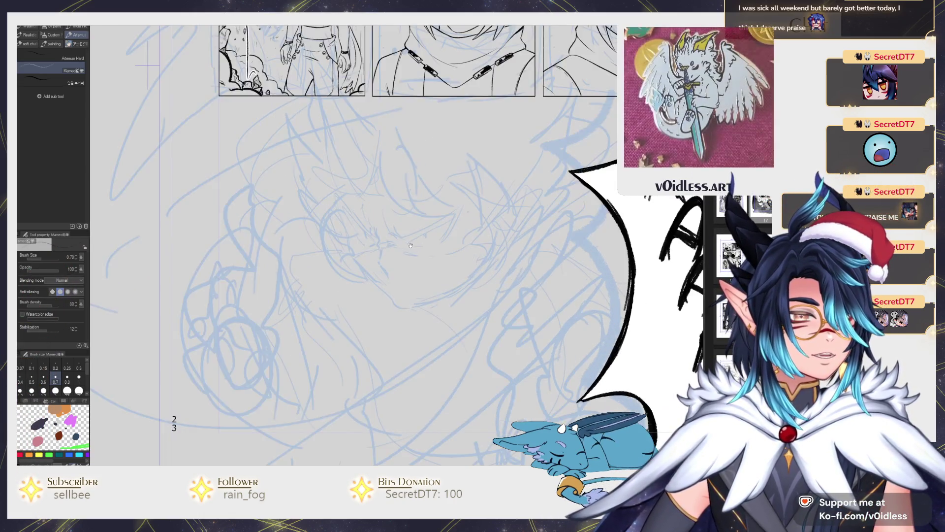
scroll(413, 248, "up", 3)
left_click_drag(422, 302, 477, 260)
left_click(77, 256)
left_click(77, 256)
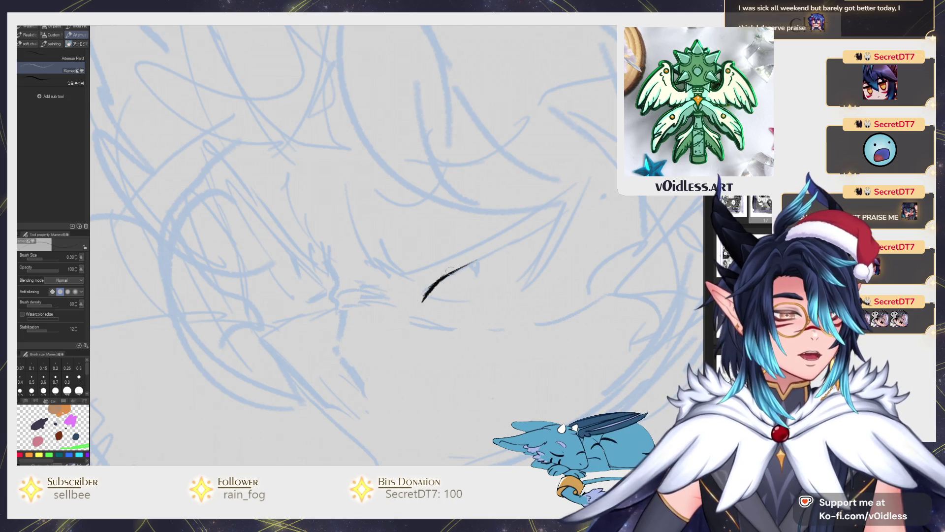
- Draw a thick upper eyelid out to the outer corner and add the slit pupil
mouse_move(480, 260)
left_mouse_down()
mouse_move(396, 318)
mouse_move(486, 256)
mouse_move(600, 201)
left_mouse_up()
left_click_drag(435, 284, 587, 205)
left_click_drag(502, 249, 408, 312)
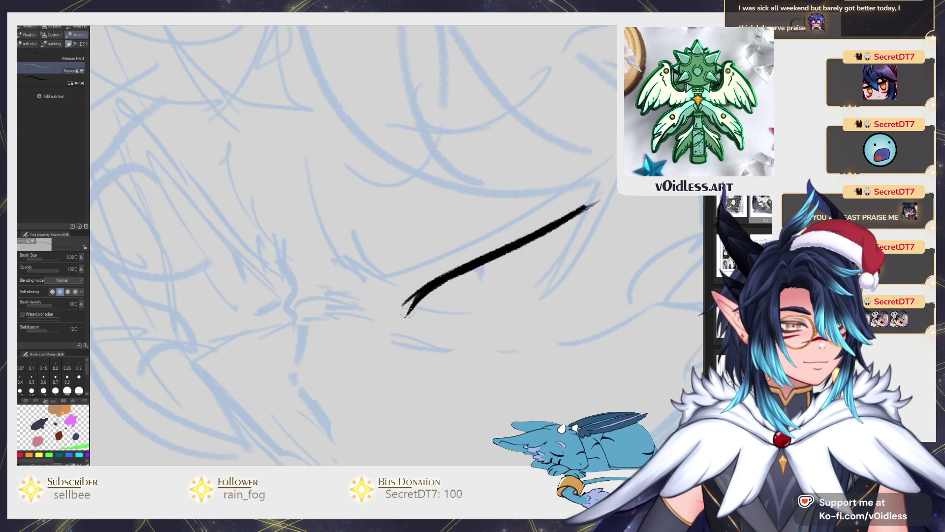
left_click_drag(478, 265, 483, 290)
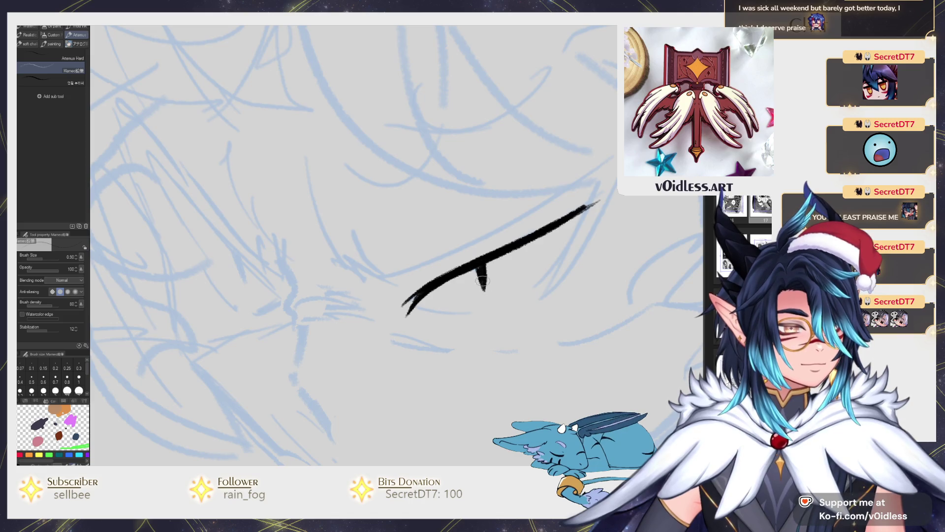
- Draw the lower eyelid curve and thicken the outer corner and upper lid
mouse_move(475, 324)
left_mouse_down()
mouse_move(454, 308)
mouse_move(515, 305)
mouse_move(563, 251)
left_mouse_up()
mouse_move(586, 206)
left_mouse_down()
mouse_move(516, 301)
mouse_move(561, 286)
mouse_move(574, 257)
mouse_move(550, 264)
left_mouse_up()
left_click_drag(554, 229, 540, 261)
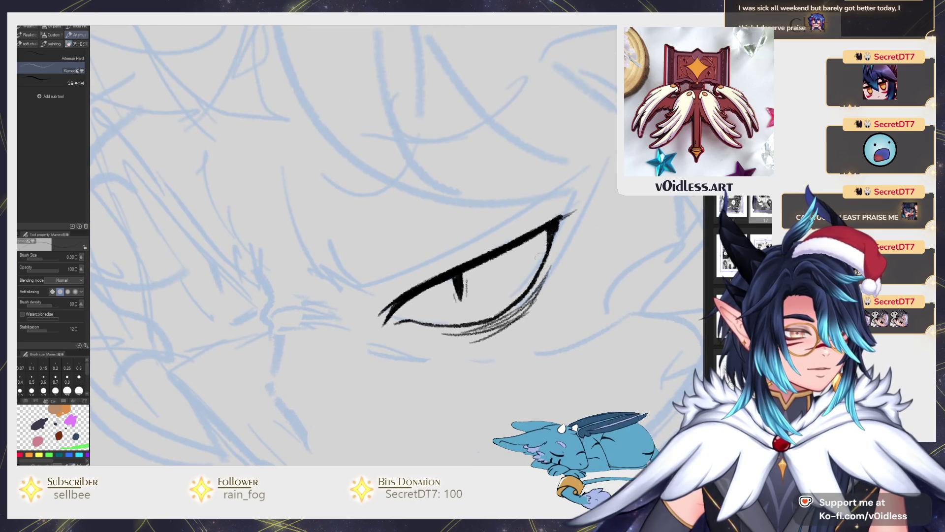
mouse_move(543, 229)
left_mouse_down()
mouse_move(571, 213)
mouse_move(552, 229)
mouse_move(559, 235)
left_mouse_up()
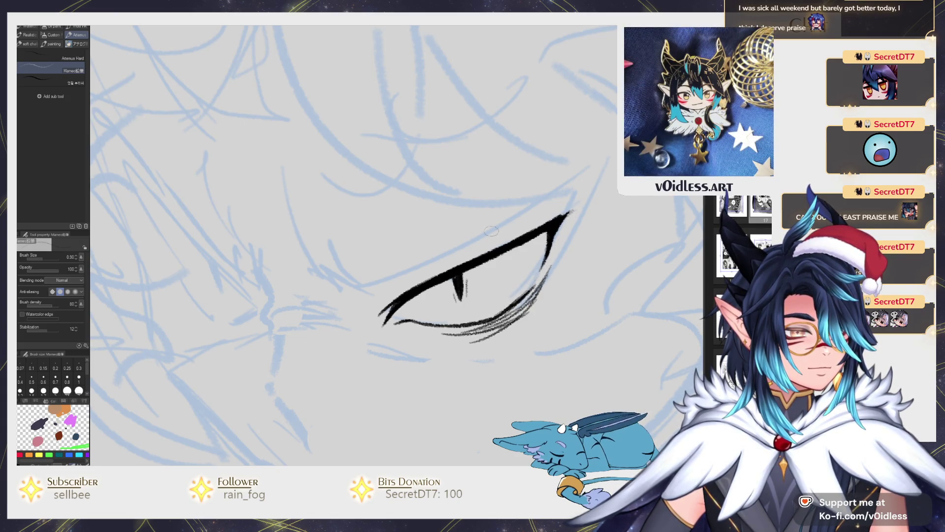
mouse_move(399, 305)
left_mouse_down()
mouse_move(549, 223)
mouse_move(433, 274)
mouse_move(391, 307)
mouse_move(552, 221)
mouse_move(418, 283)
mouse_move(540, 224)
left_mouse_up()
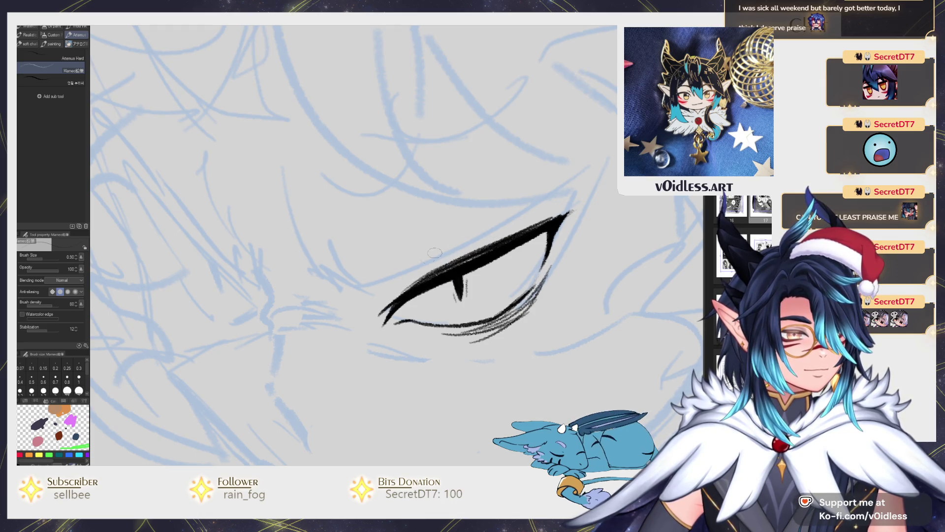
- Add a thin crease line above the upper eyelid, redrawing it after one undo
left_click_drag(383, 276, 405, 274)
mouse_move(358, 254)
left_mouse_down()
mouse_move(389, 286)
mouse_move(554, 215)
left_mouse_up()
mouse_move(359, 256)
left_mouse_down()
mouse_move(424, 274)
mouse_move(574, 209)
left_mouse_up()
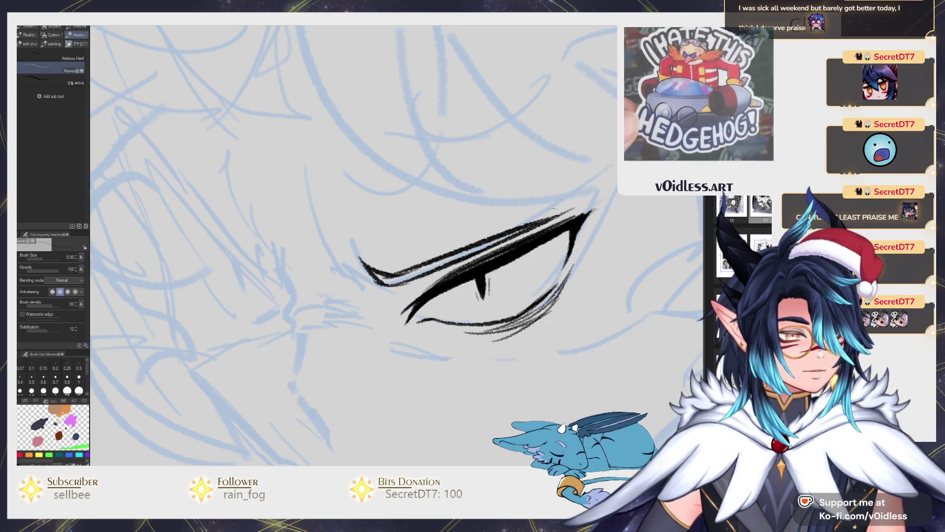
key("ctrl+z")
mouse_move(362, 259)
left_mouse_down()
mouse_move(414, 277)
mouse_move(562, 210)
left_mouse_up()
scroll(385, 281, "down", 2)
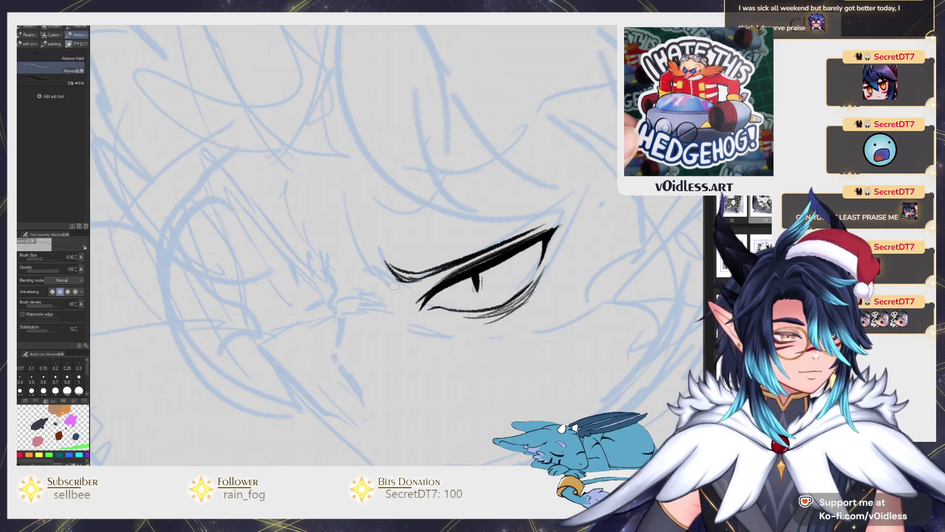
scroll(375, 271, "down", 3)
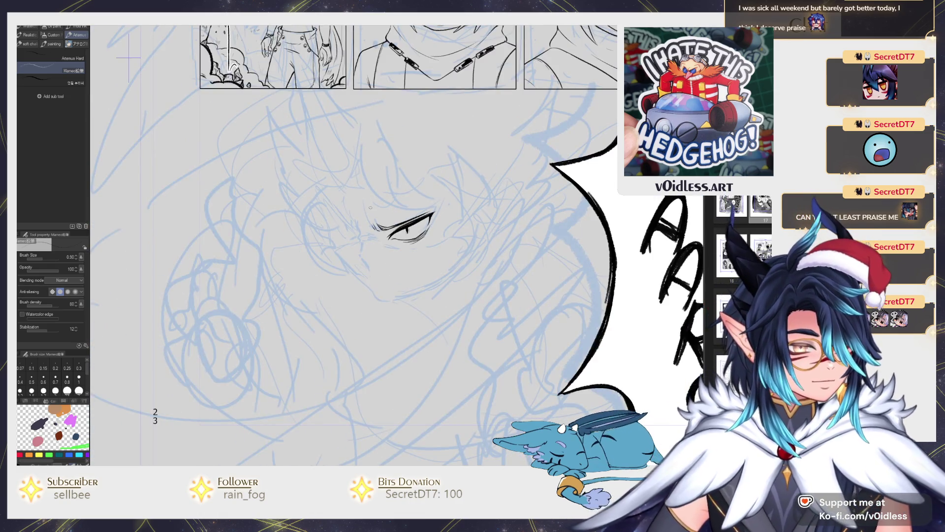
- Start the right eye's lid, then hatch under the left eye and along the nose bridge
scroll(474, 273, "up", 4)
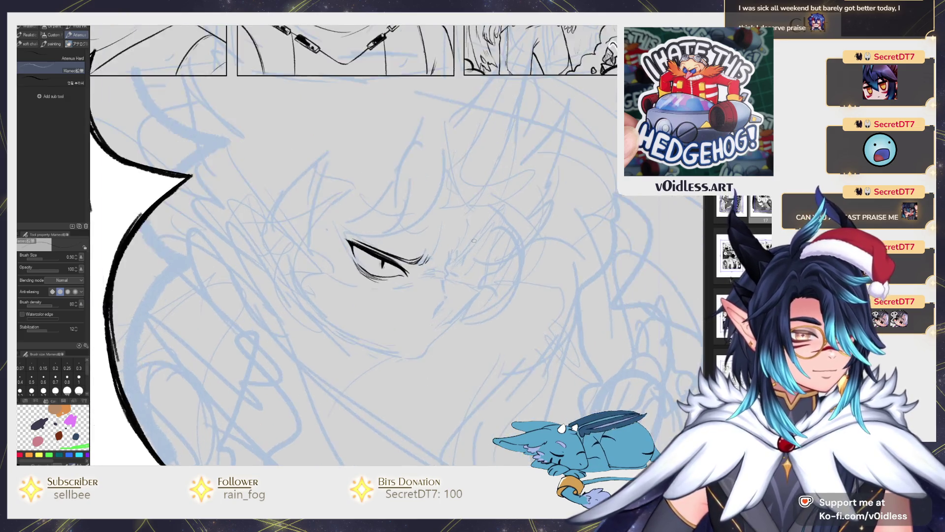
mouse_move(491, 255)
left_mouse_down()
mouse_move(514, 229)
mouse_move(468, 272)
mouse_move(508, 242)
left_mouse_up()
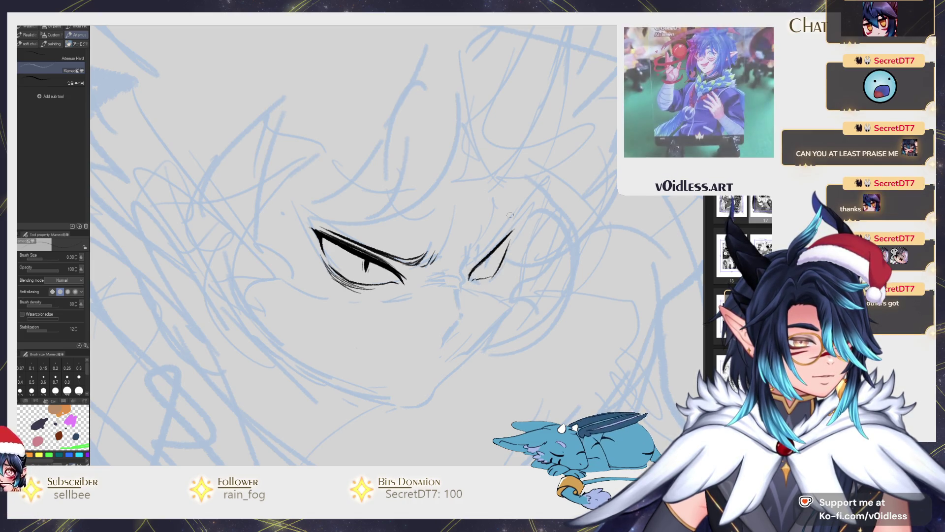
scroll(510, 215, "up", 2)
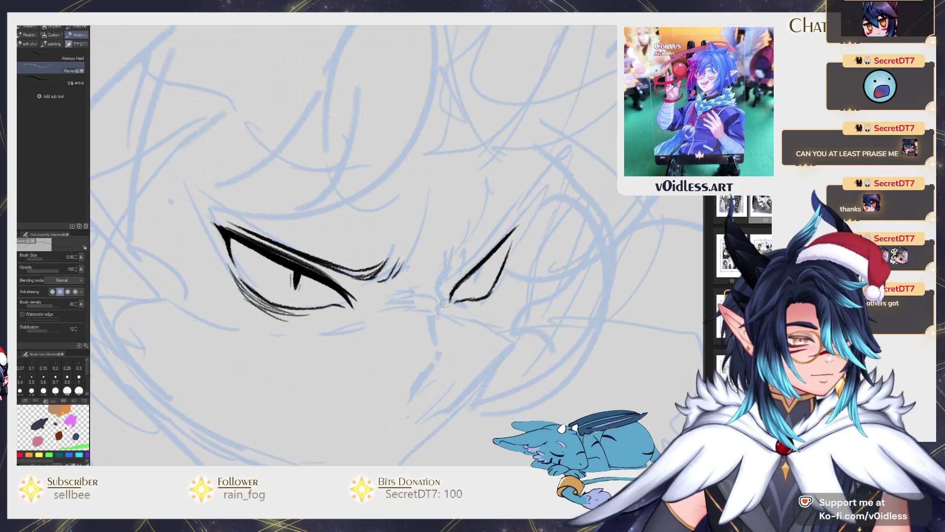
left_click_drag(450, 302, 478, 289)
mouse_move(382, 299)
left_mouse_down()
mouse_move(346, 310)
mouse_move(355, 314)
left_mouse_up()
left_click_drag(398, 279, 404, 291)
mouse_move(471, 299)
left_mouse_down()
mouse_move(463, 307)
mouse_move(445, 292)
left_mouse_up()
left_click_drag(455, 291, 433, 288)
mouse_move(465, 287)
left_mouse_down()
mouse_move(474, 294)
mouse_move(495, 225)
left_mouse_up()
- Stroke up from the right eye's inner corner and thicken its upper lid into a bold wedge
mouse_move(480, 272)
left_mouse_down()
mouse_move(463, 302)
mouse_move(537, 226)
left_mouse_up()
key("ctrl+z")
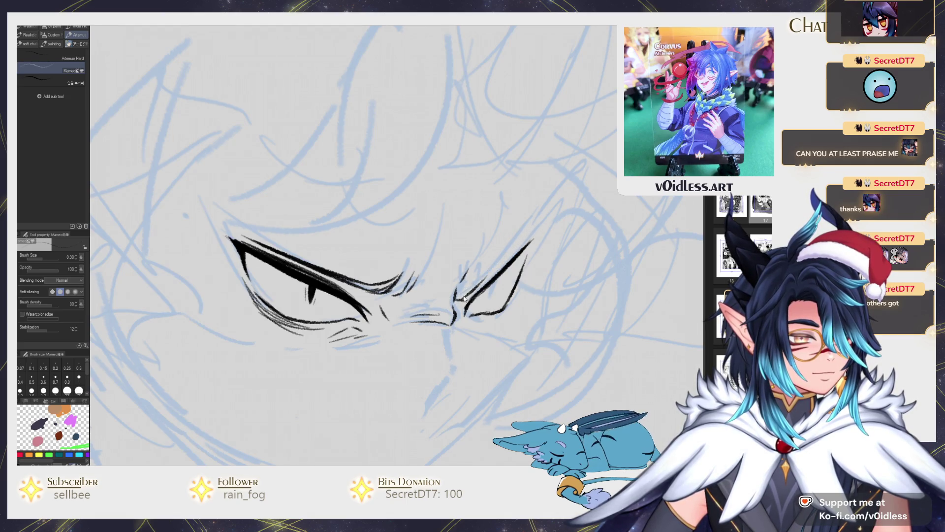
left_click_drag(463, 298, 557, 210)
left_click_drag(481, 287, 527, 241)
mouse_move(498, 273)
left_mouse_down()
mouse_move(537, 232)
mouse_move(508, 286)
mouse_move(525, 264)
mouse_move(502, 266)
left_mouse_up()
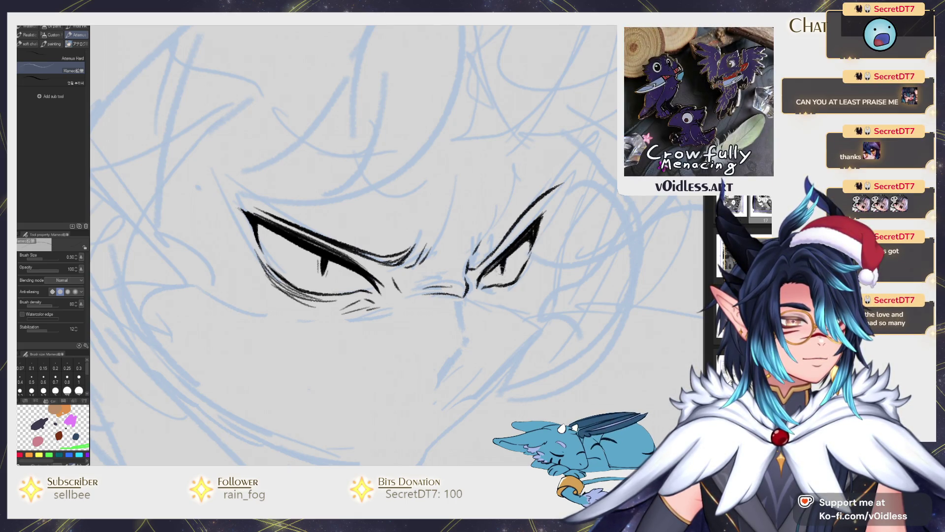
- Fill ink inside the right-hand eye and darken its upper lid
left_click_drag(499, 266, 503, 279)
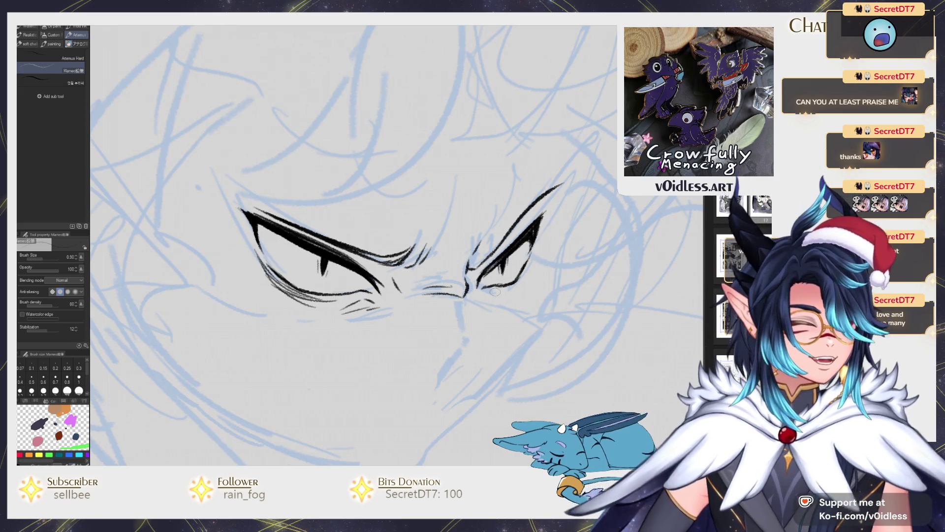
scroll(510, 272, "down", 5)
scroll(504, 265, "up", 5)
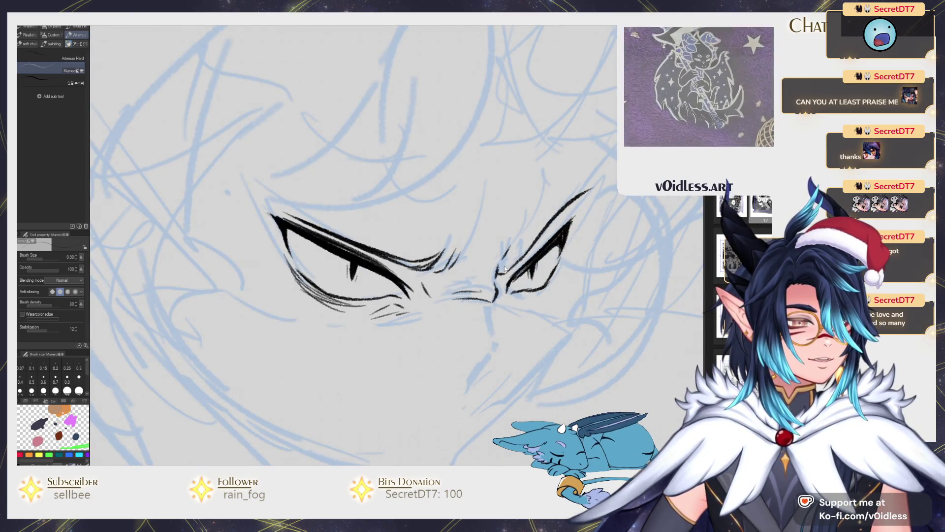
left_click_drag(502, 268, 559, 210)
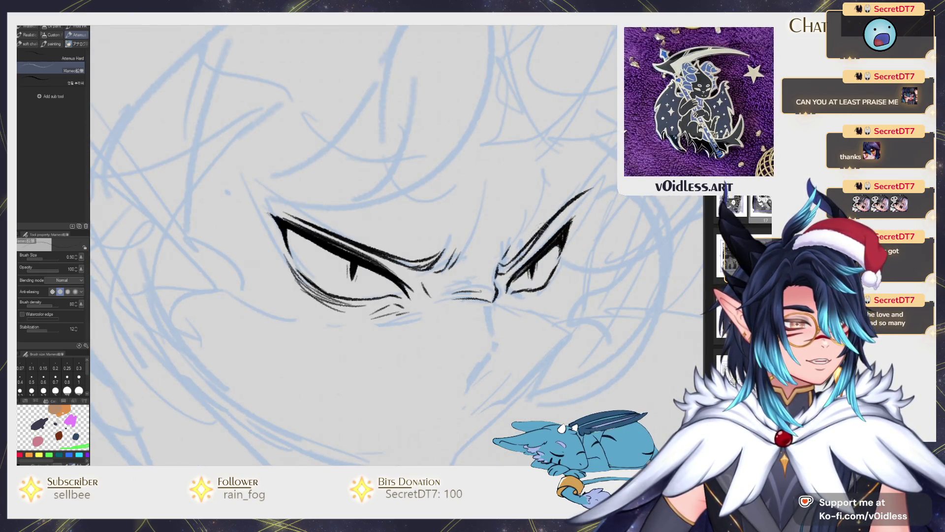
- Add fine strokes at the eyes' inner corners, extending the faint inner-corner line
scroll(571, 205, "down", 2)
scroll(578, 205, "down", 3)
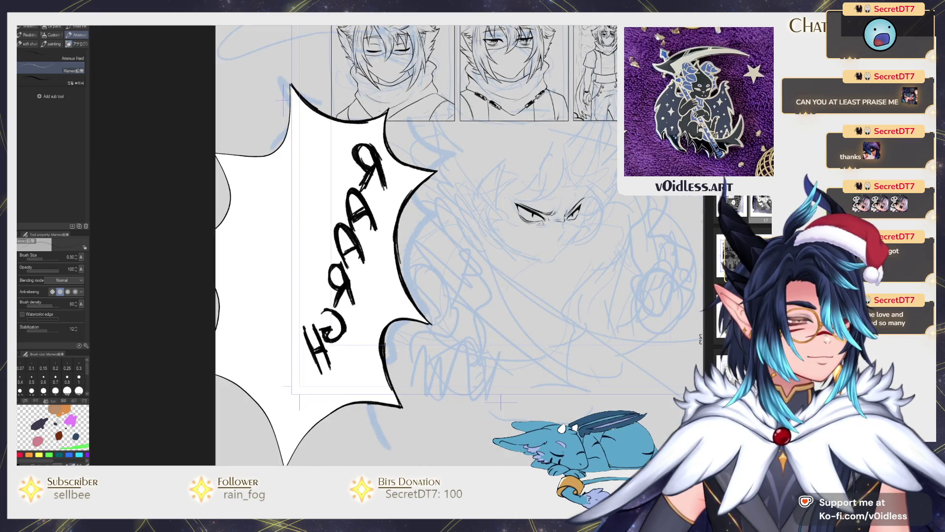
scroll(404, 246, "up", 4)
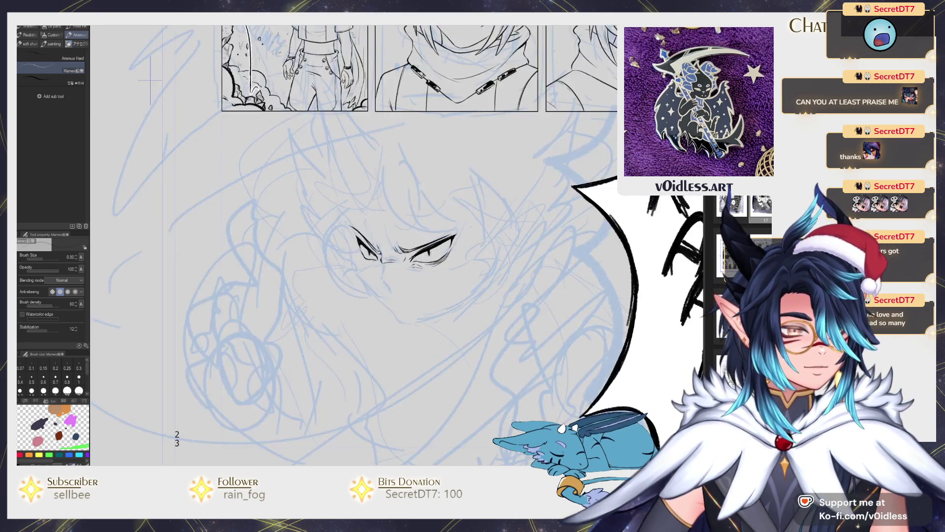
scroll(378, 219, "up", 5)
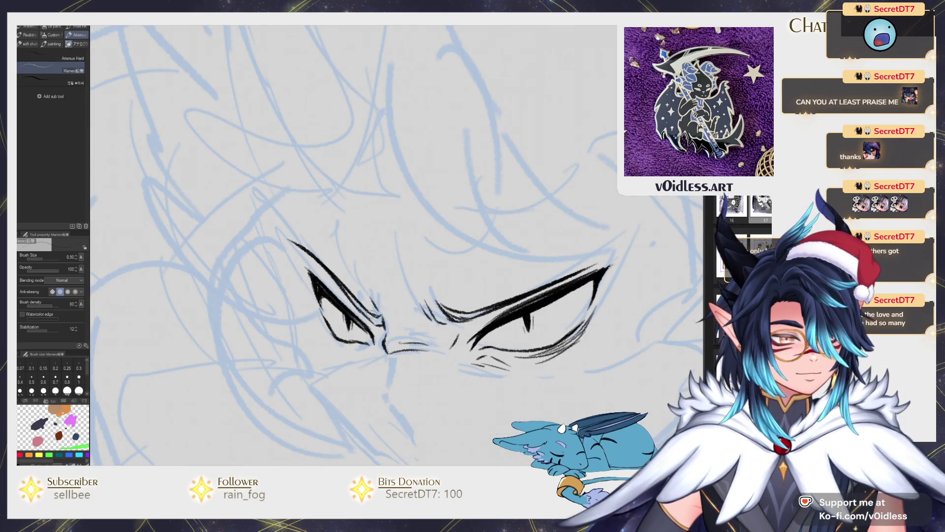
left_click_drag(368, 315, 380, 323)
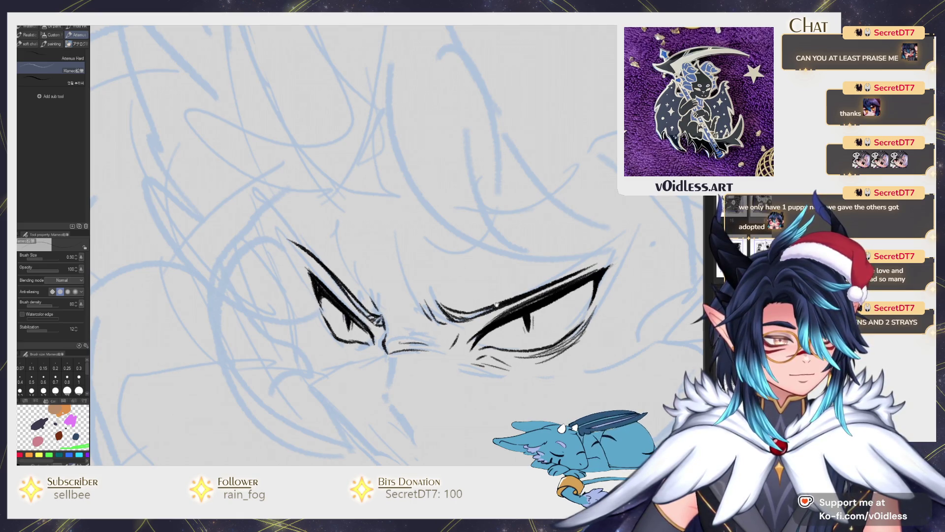
left_click_drag(499, 304, 435, 275)
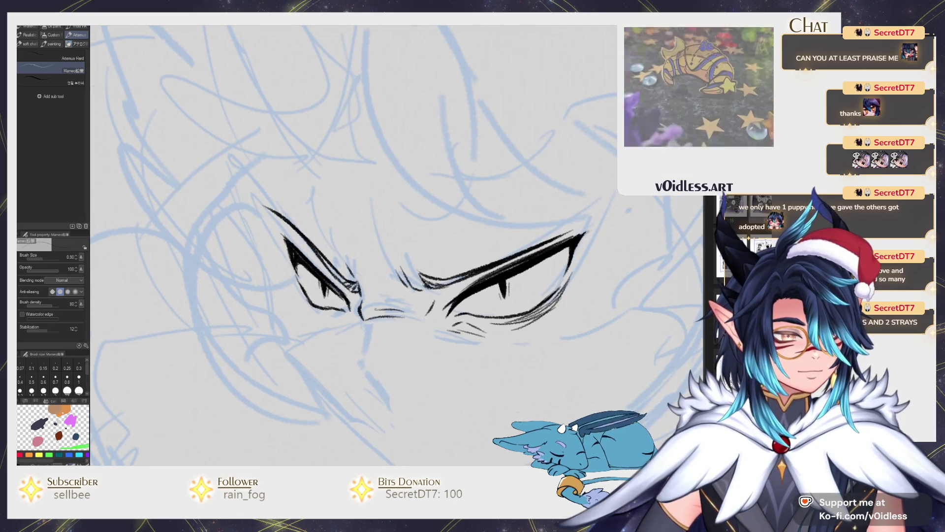
mouse_move(400, 309)
left_mouse_down()
mouse_move(415, 310)
mouse_move(450, 262)
left_mouse_up()
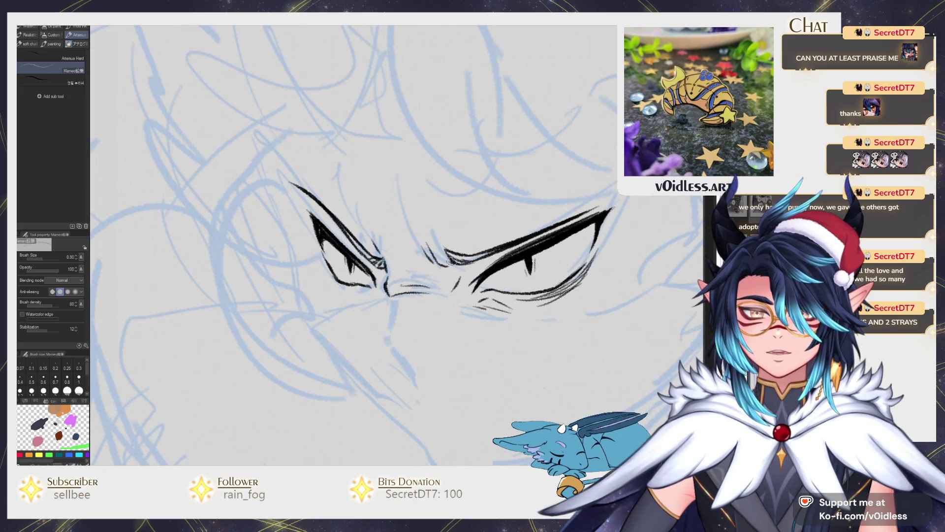
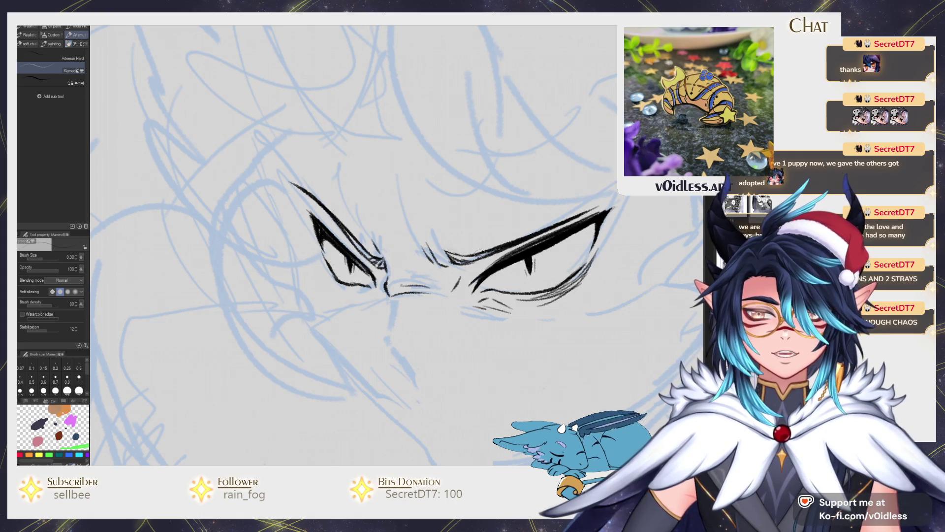
- Lasso the right eye's upper lid line and rotate it slightly with free transform
mouse_move(480, 253)
left_mouse_down()
mouse_move(455, 246)
mouse_move(526, 224)
mouse_move(608, 176)
mouse_move(394, 247)
mouse_move(446, 257)
left_mouse_up()
key("m")
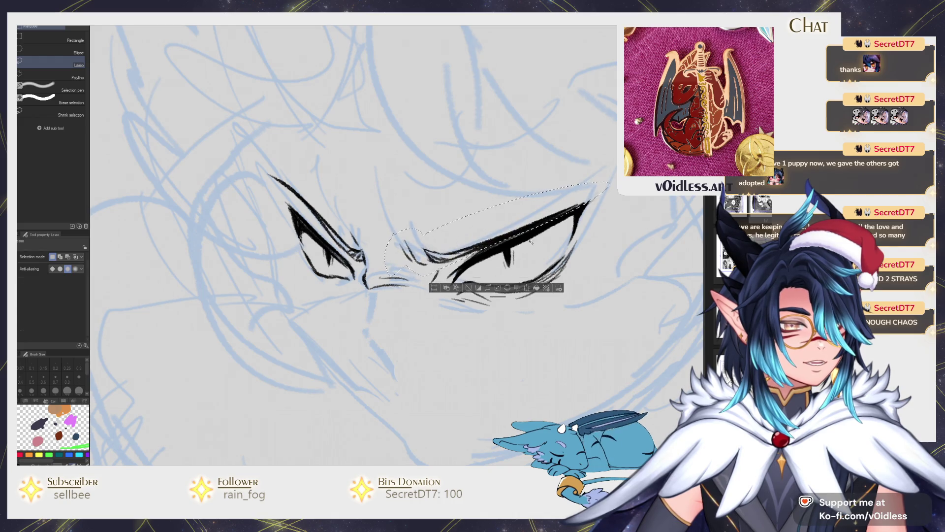
key("ctrl+t")
mouse_move(604, 237)
left_mouse_down()
mouse_move(600, 217)
mouse_move(586, 230)
left_mouse_up()
key("Return")
key("ctrl+d")
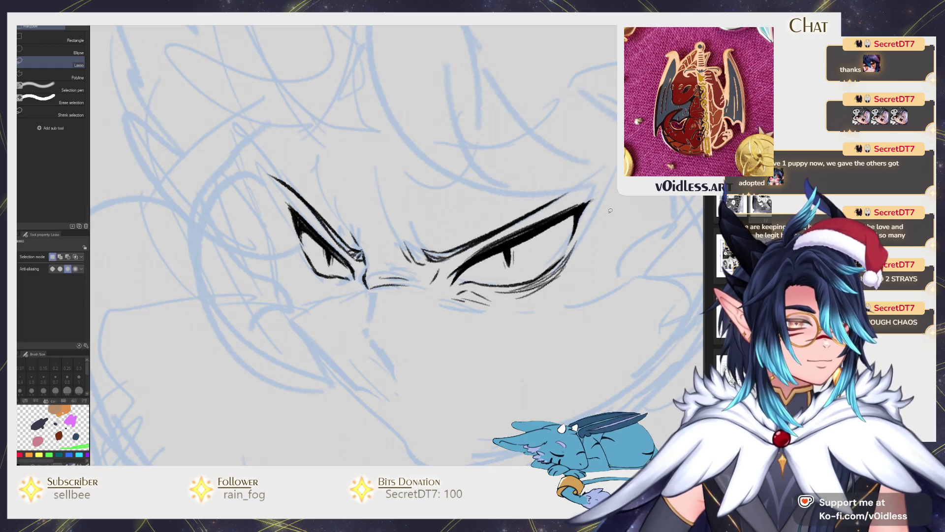
- Darken the left eye's inner corner and upper edge with the Mameo pencil
key("p")
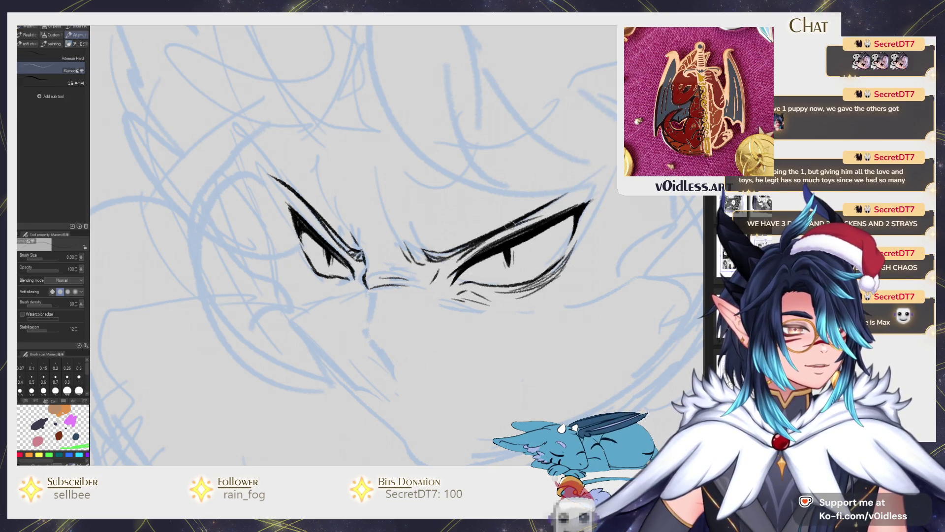
left_click_drag(345, 250, 353, 259)
mouse_move(318, 221)
left_mouse_down()
mouse_move(301, 208)
mouse_move(329, 231)
left_mouse_up()
- Ink the mask's top edge in one stroke beneath both eyes
scroll(334, 244, "down", 2)
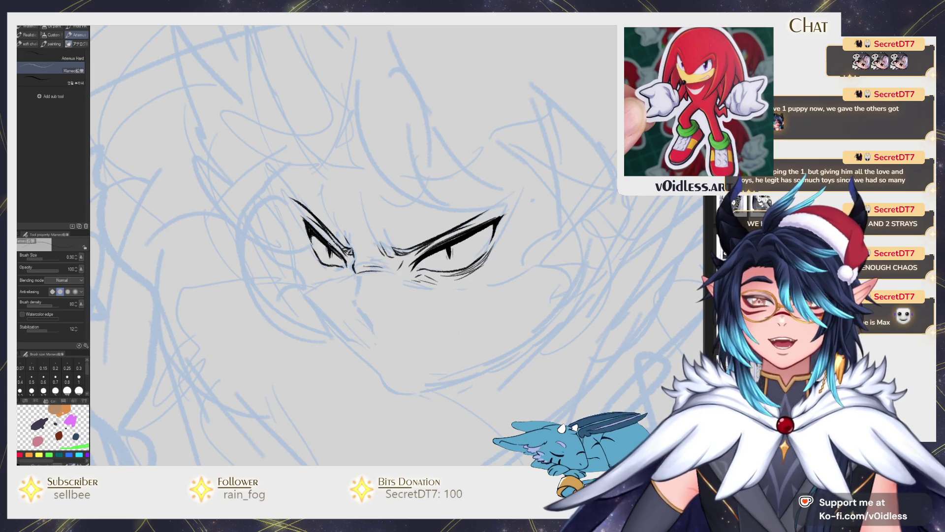
scroll(331, 242, "up", 1)
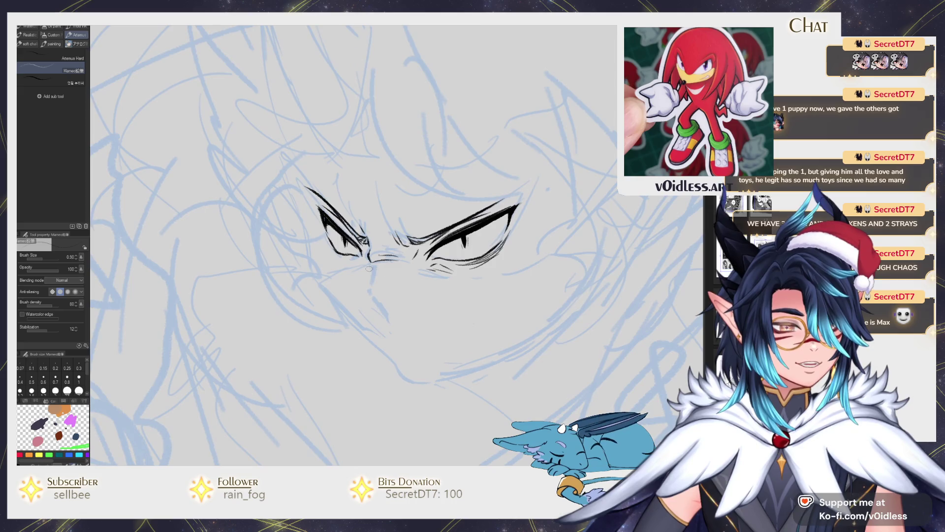
scroll(332, 243, "up", 2)
mouse_move(310, 283)
left_mouse_down()
mouse_move(360, 257)
mouse_move(426, 245)
mouse_move(445, 260)
mouse_move(492, 269)
mouse_move(578, 265)
mouse_move(518, 272)
mouse_move(618, 255)
left_mouse_up()
scroll(458, 273, "down", 3)
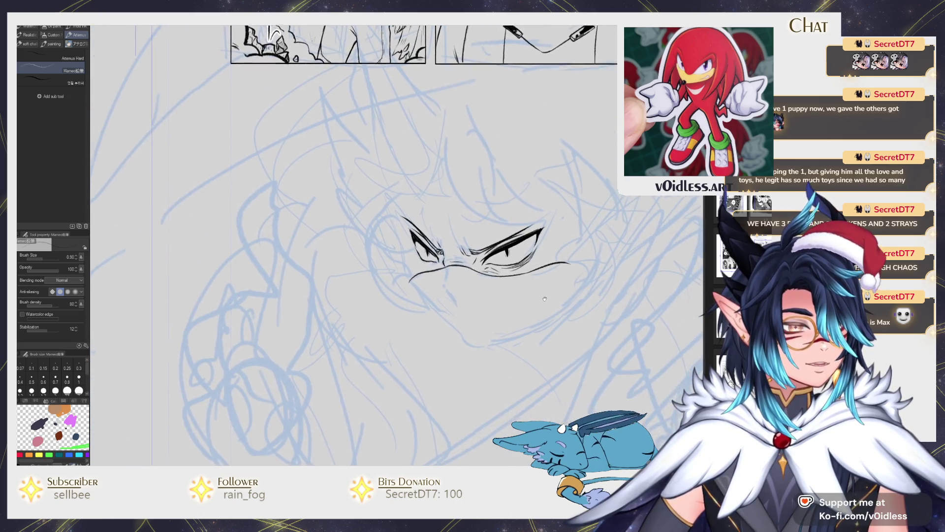
scroll(457, 272, "up", 2)
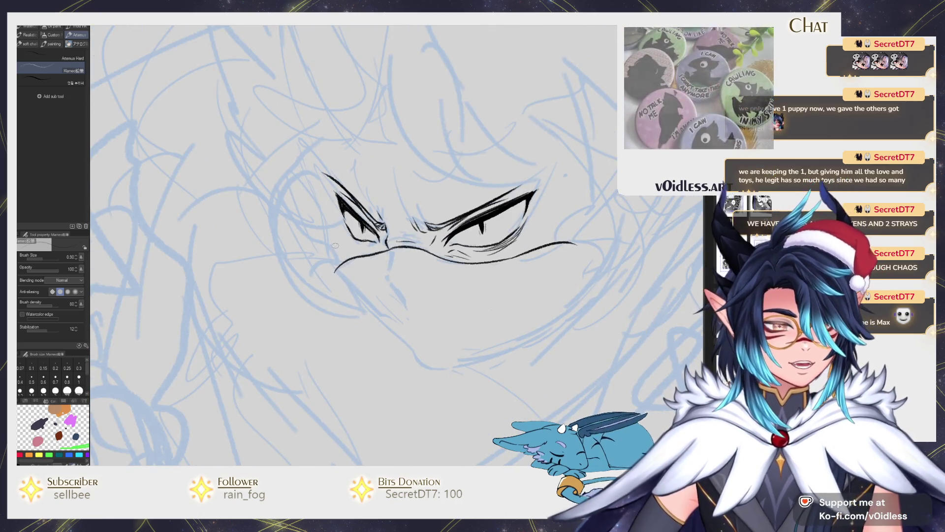
- Ink a darker left face line, flip the canvas, and liquify the lines around the right eye
mouse_move(317, 202)
left_mouse_down()
mouse_move(343, 274)
mouse_move(363, 294)
left_mouse_up()
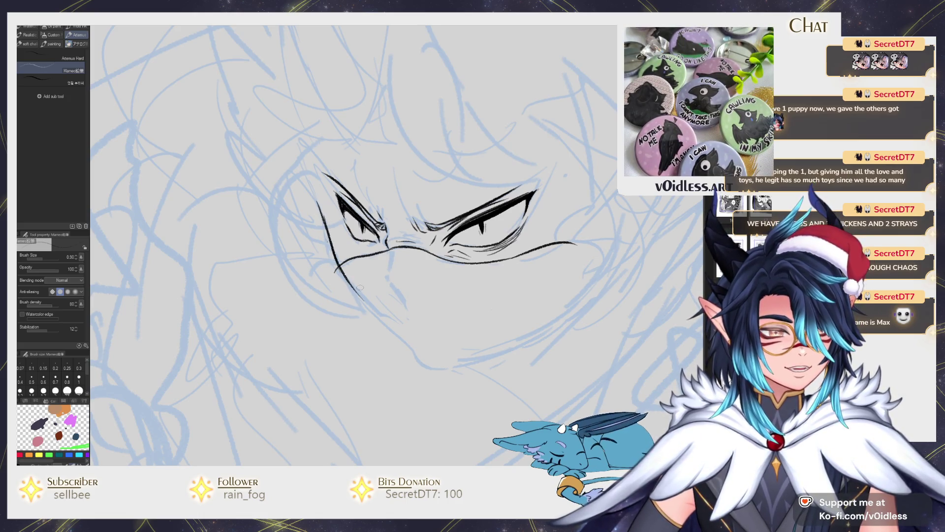
mouse_move(320, 217)
left_mouse_down()
mouse_move(342, 270)
mouse_move(328, 229)
left_mouse_up()
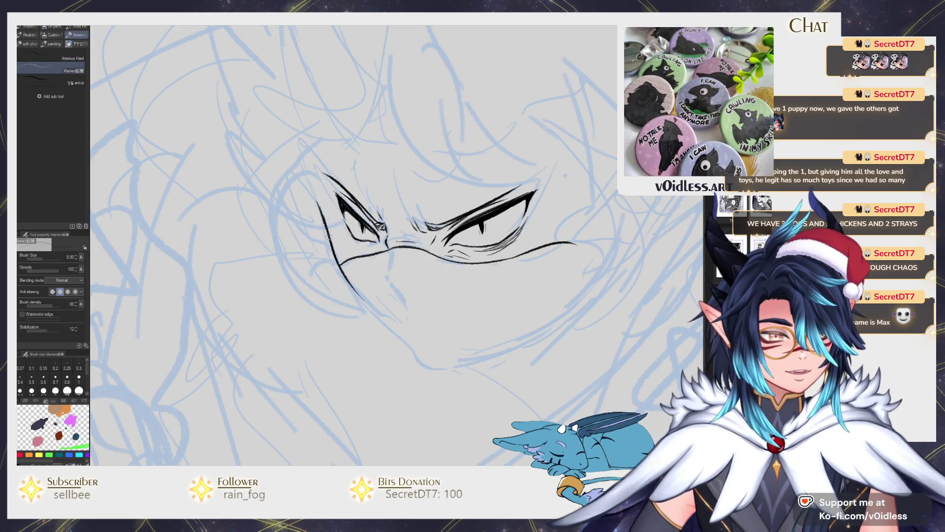
scroll(340, 269, "down", 3)
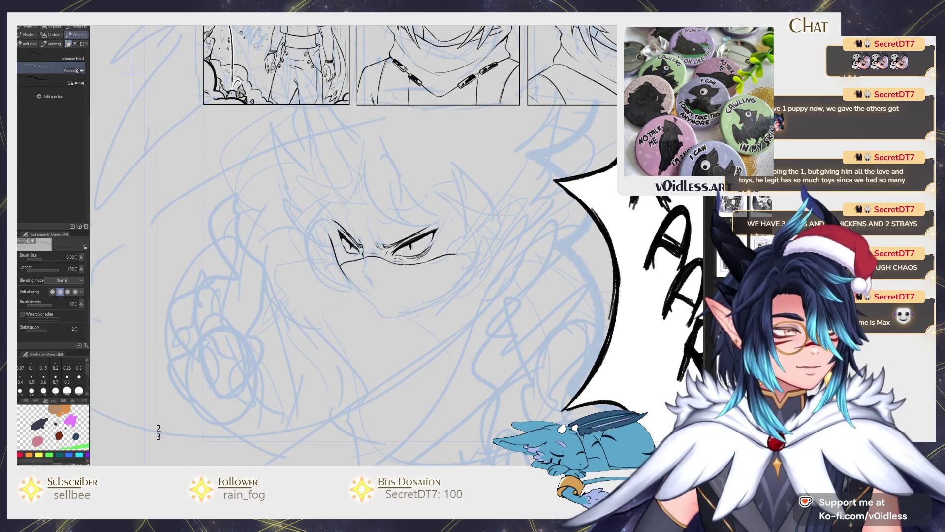
key("h")
key("j")
mouse_move(434, 231)
left_mouse_down()
mouse_move(458, 243)
mouse_move(473, 226)
left_mouse_up()
scroll(456, 239, "up", 3)
- Rework the right eye's outer corner and add lower lashes beneath it
key("p")
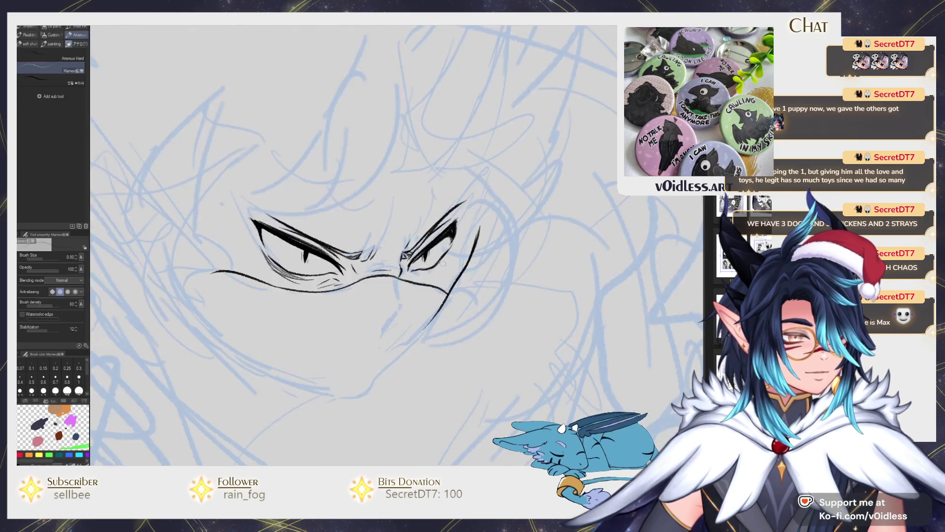
scroll(443, 263, "up", 3)
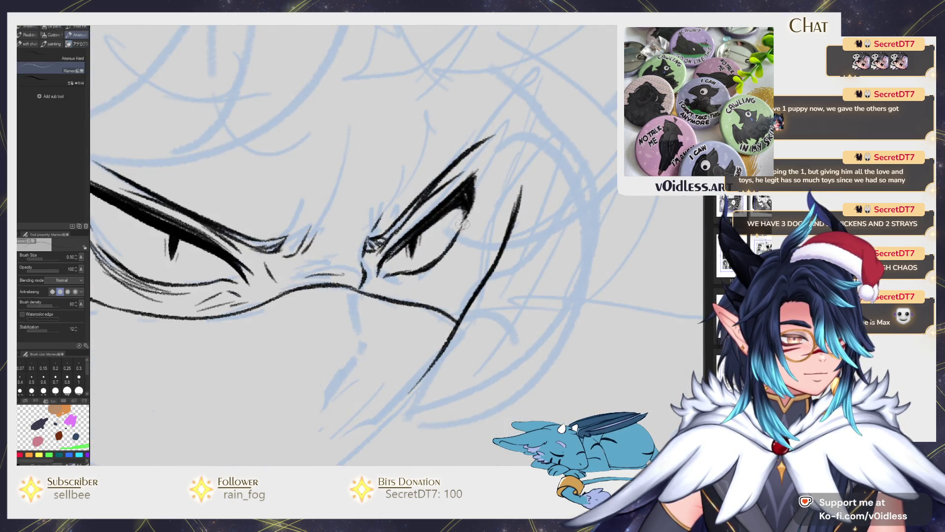
mouse_move(471, 199)
left_mouse_down()
mouse_move(477, 186)
mouse_move(443, 207)
mouse_move(472, 188)
mouse_move(463, 208)
left_mouse_up()
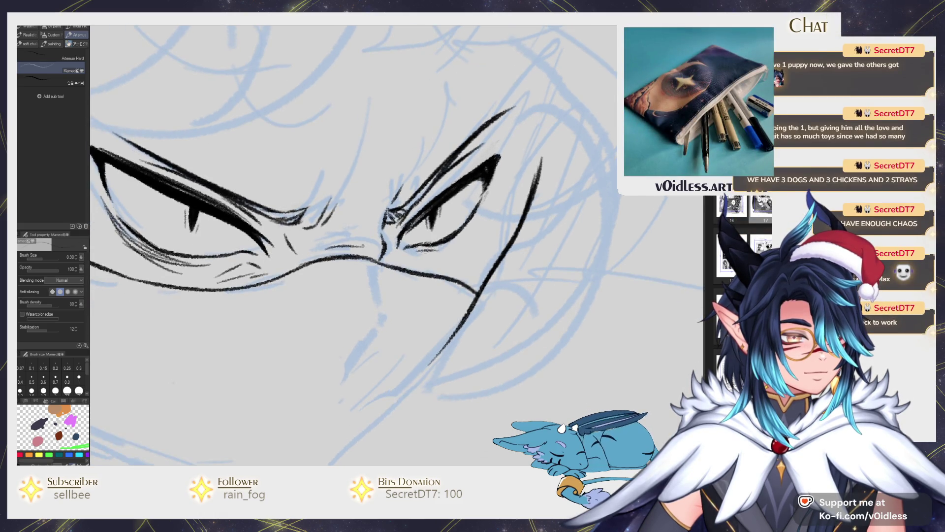
left_click_drag(398, 252, 422, 256)
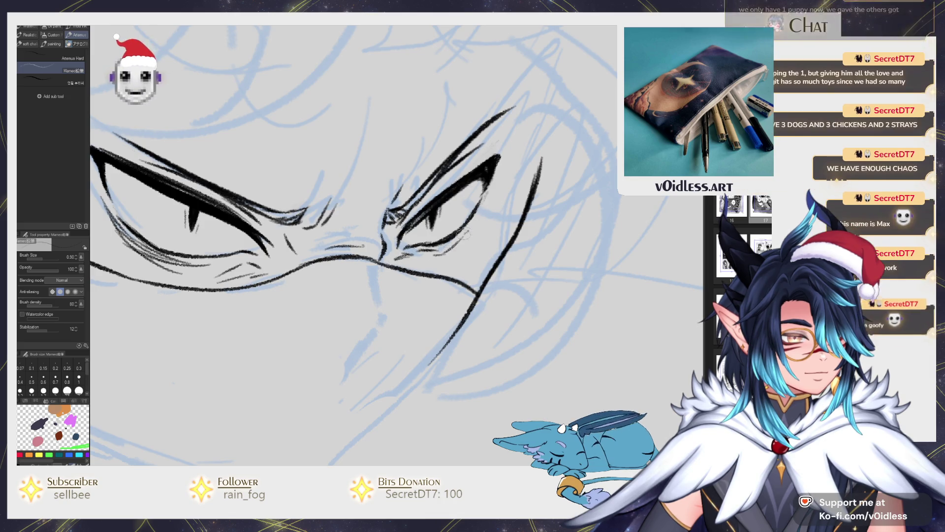
left_click_drag(475, 222, 446, 249)
scroll(441, 255, "down", 3)
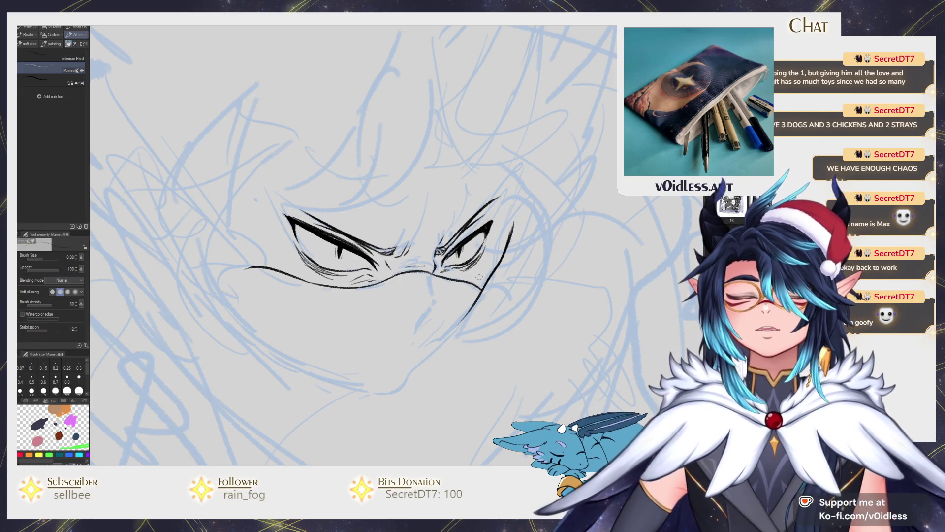
- Replace the old right jaw stroke with a long jaw line ending in a chin hook
key("e")
scroll(478, 279, "up", 2)
key("p")
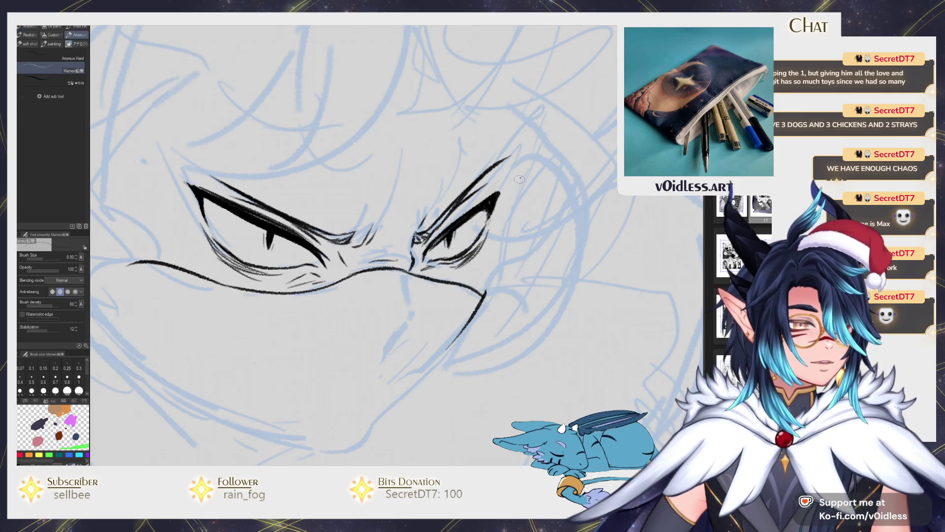
left_click_drag(494, 245, 468, 335)
key("e")
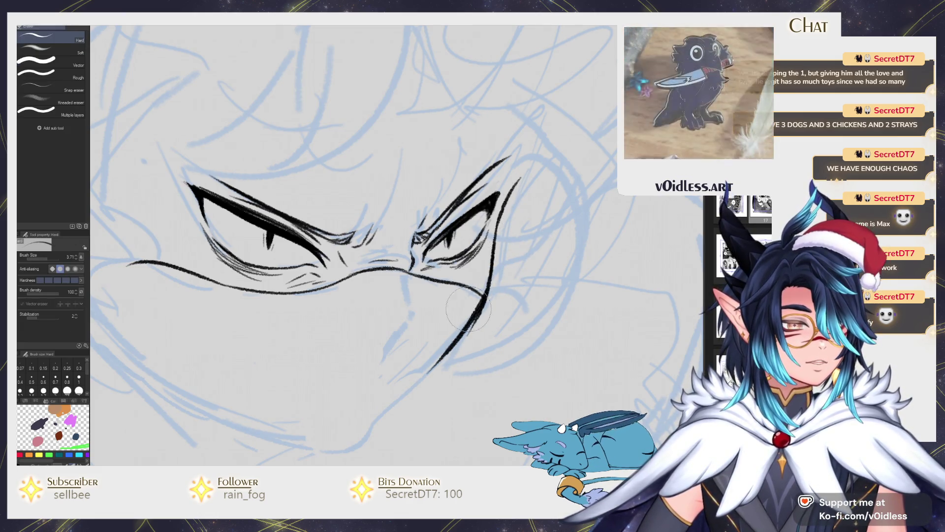
left_click_drag(476, 301, 449, 356)
key("p")
left_click_drag(484, 300, 450, 345)
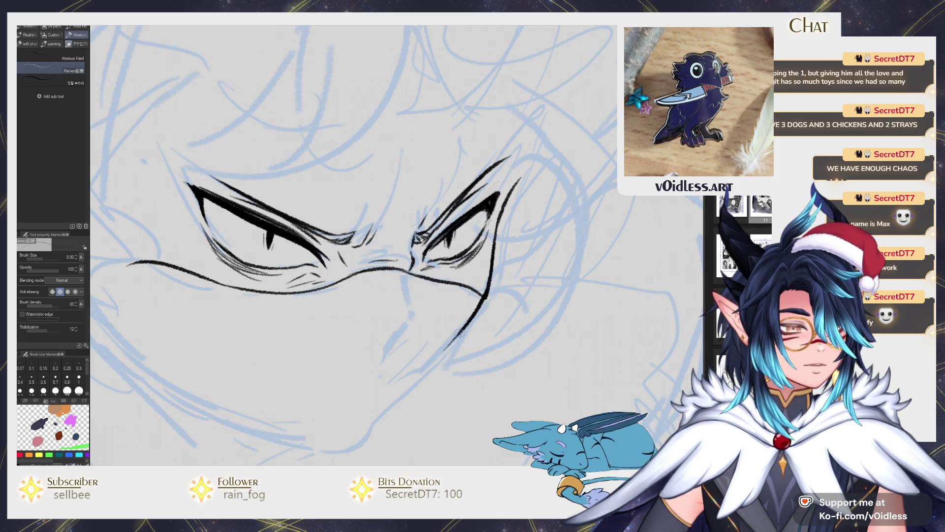
left_click_drag(484, 298, 376, 425)
left_click_drag(438, 352, 366, 390)
scroll(366, 390, "down", 4)
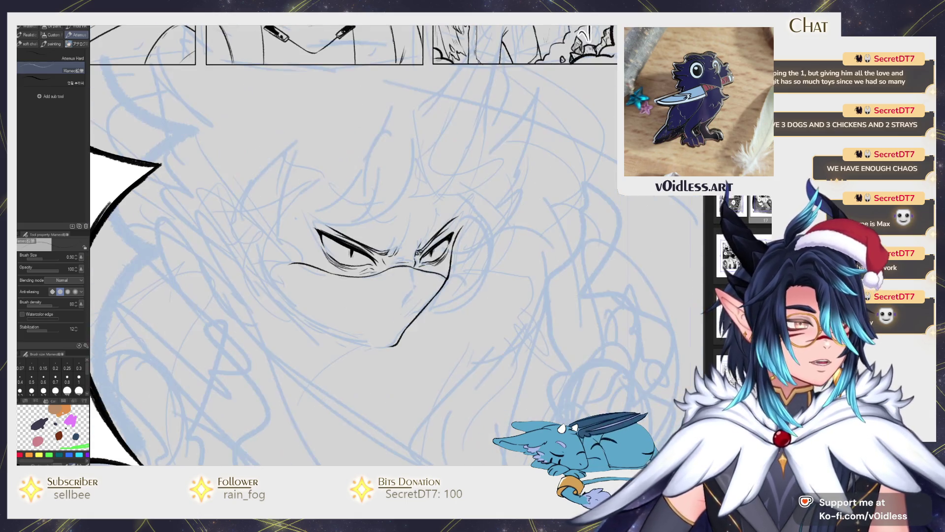
- Flip the canvas and liquify the jaw line into a better curve
key("h")
scroll(416, 324, "up", 2)
key("j")
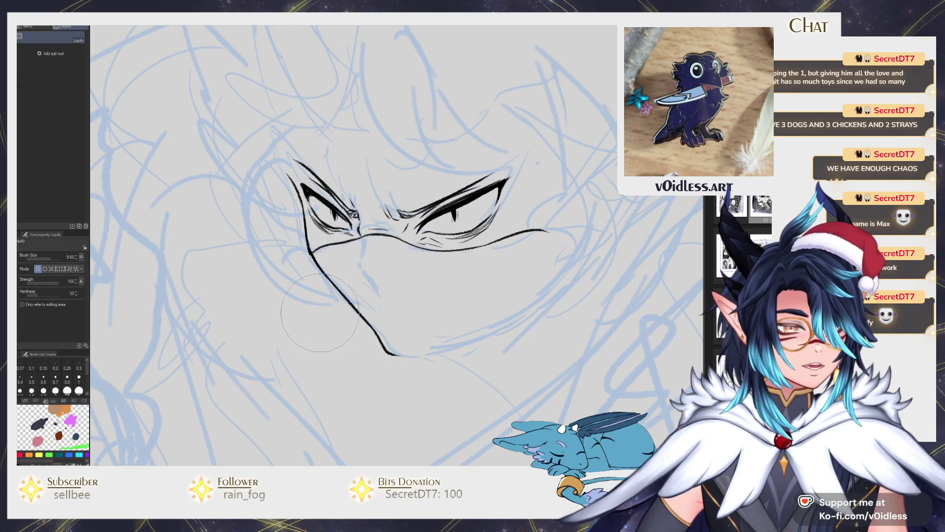
key("bracketright")
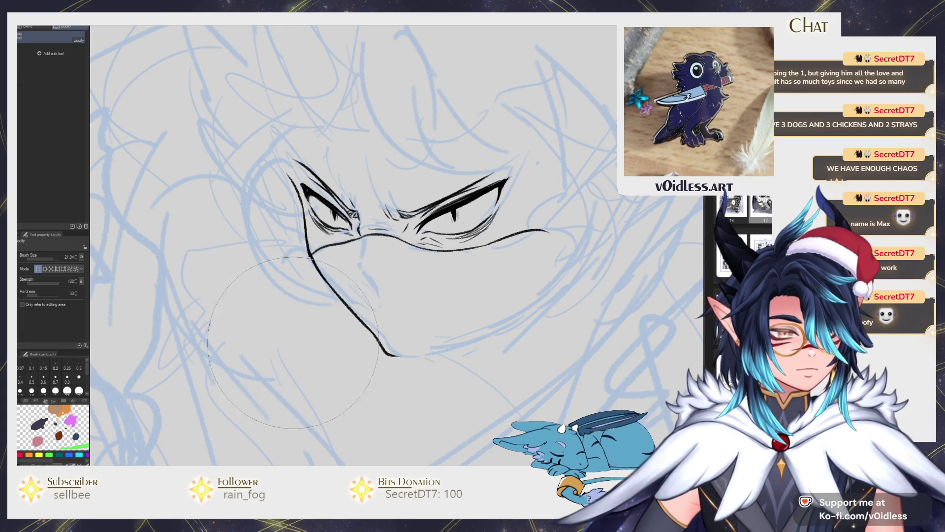
mouse_move(333, 355)
left_mouse_down()
mouse_move(345, 337)
mouse_move(424, 346)
mouse_move(529, 300)
left_mouse_up()
key("p")
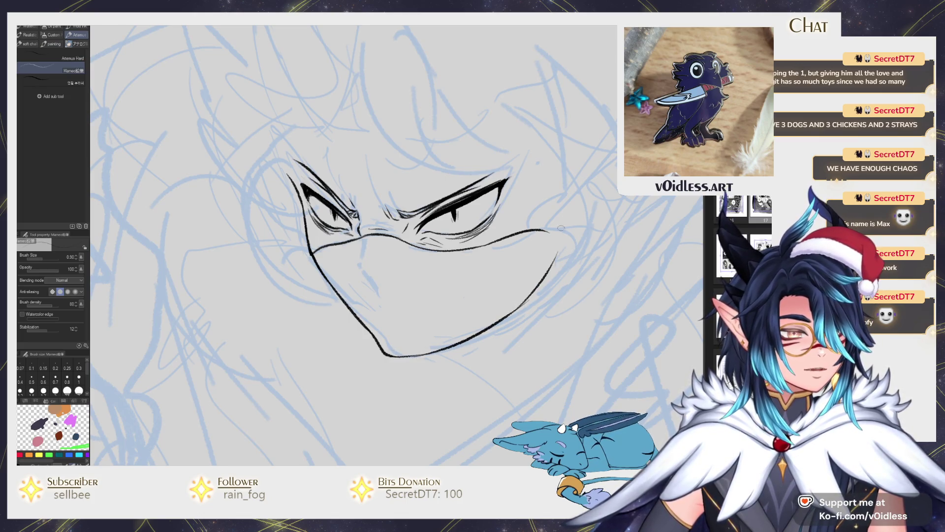
- Erase the extra stroke to the right of the chin
scroll(521, 300, "down", 3)
scroll(485, 296, "up", 3)
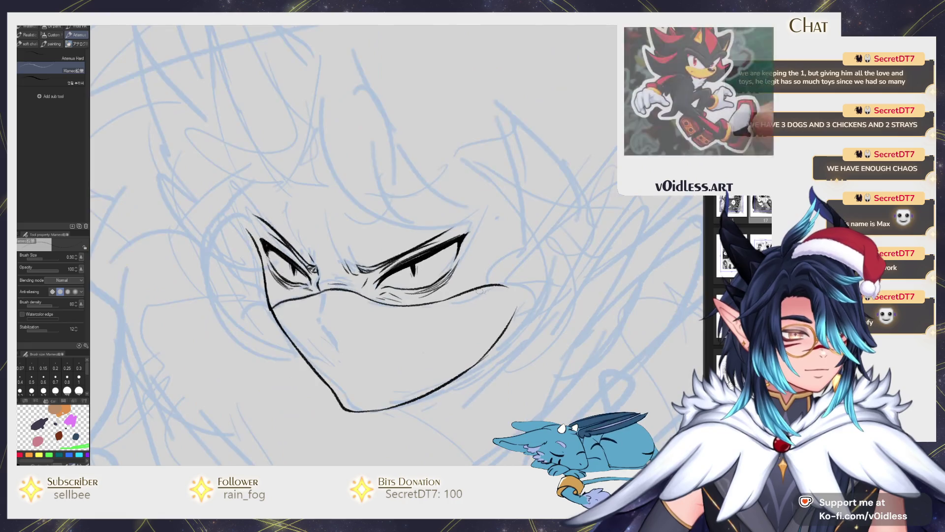
key("e")
mouse_move(482, 282)
left_mouse_down()
mouse_move(512, 315)
mouse_move(524, 305)
mouse_move(507, 340)
left_mouse_up()
scroll(495, 312, "down", 3)
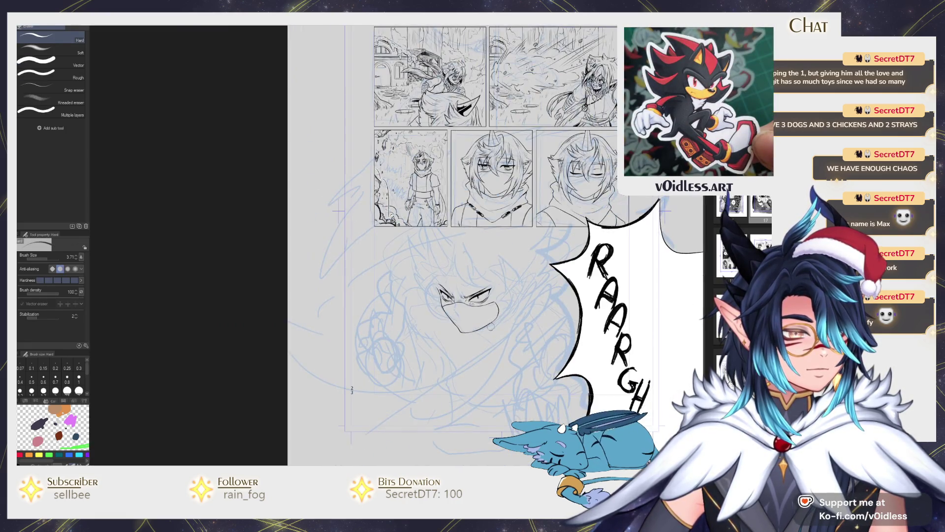
- Ink three hair strands, one short and two long, above the masked face
key("p")
scroll(412, 243, "up", 3)
left_click_drag(417, 169, 415, 247)
left_click_drag(343, 140, 392, 190)
mouse_move(306, 66)
left_mouse_down()
mouse_move(320, 148)
mouse_move(368, 255)
left_mouse_up()
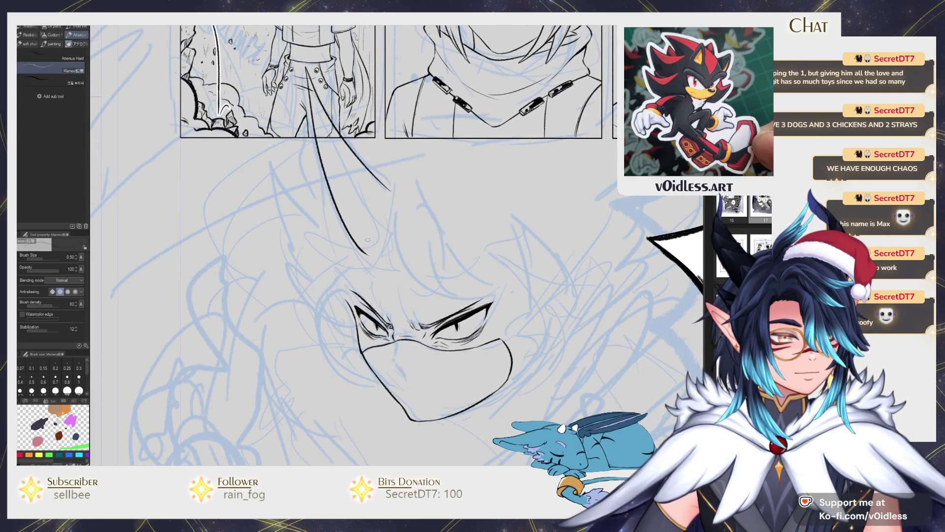
scroll(367, 241, "down", 3)
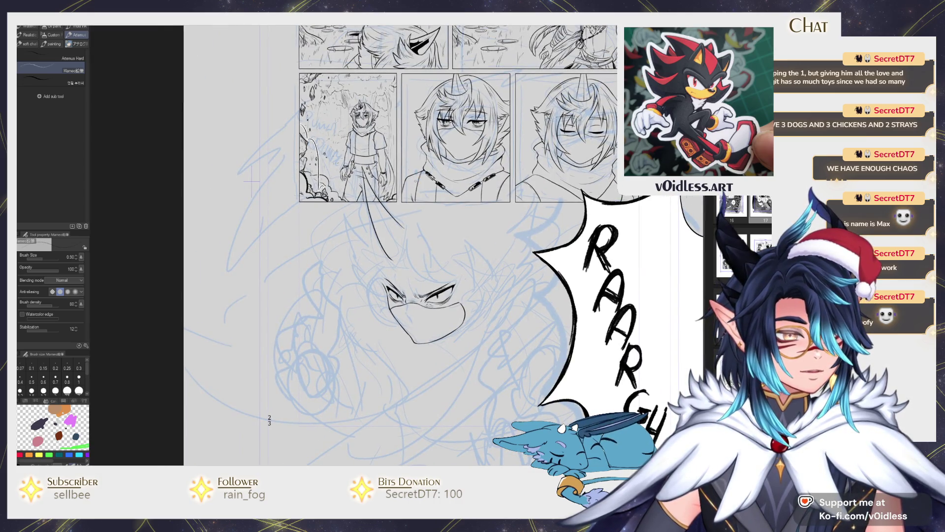
scroll(416, 181, "up", 3)
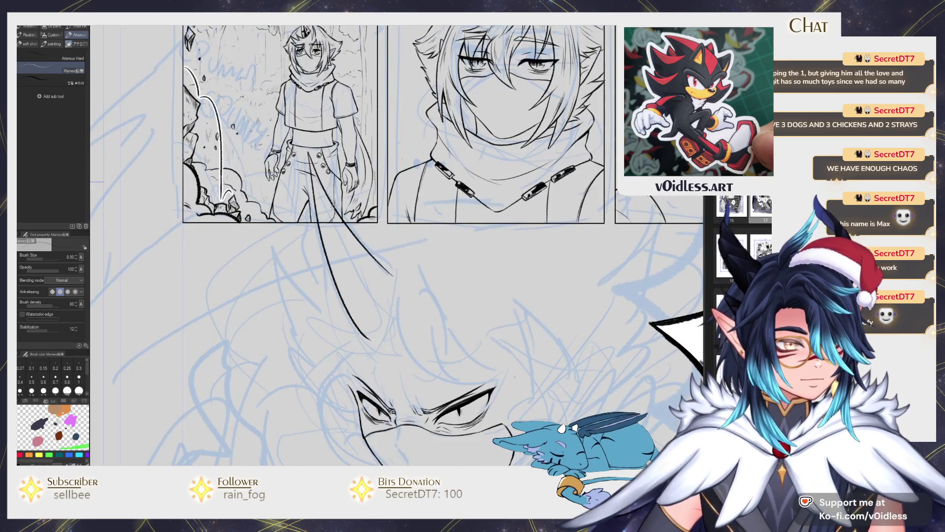
mouse_move(322, 168)
left_mouse_down()
mouse_move(393, 318)
mouse_move(370, 335)
mouse_move(359, 283)
mouse_move(370, 290)
mouse_move(284, 162)
mouse_move(367, 307)
left_mouse_up()
- Retrace the horn's outer and right edges, adding a hair curve below it and a line beside the left eye
key("m")
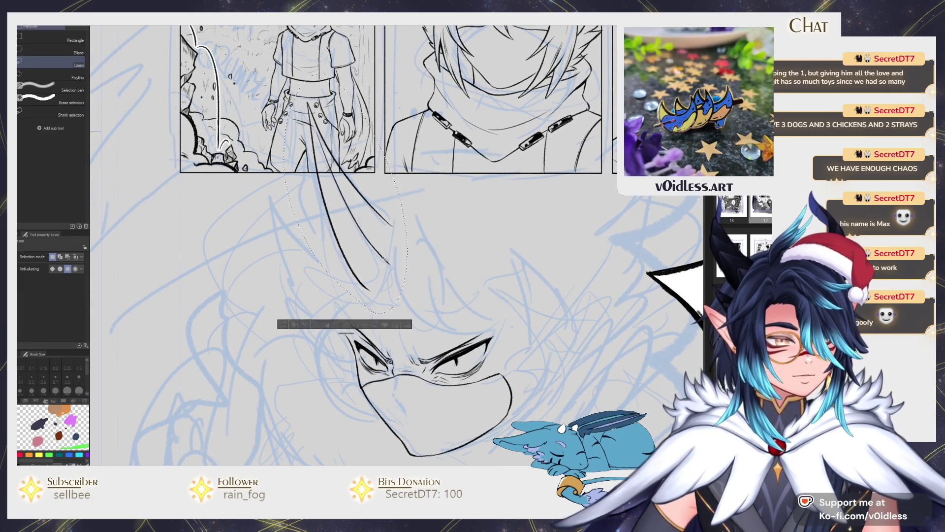
key("ctrl+d")
key("p")
scroll(451, 232, "down", 2)
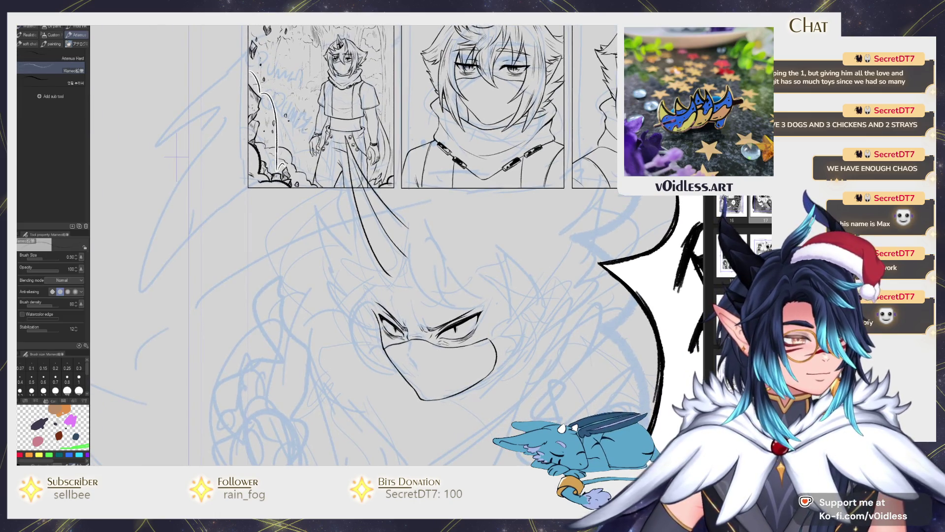
left_click_drag(470, 309, 451, 301)
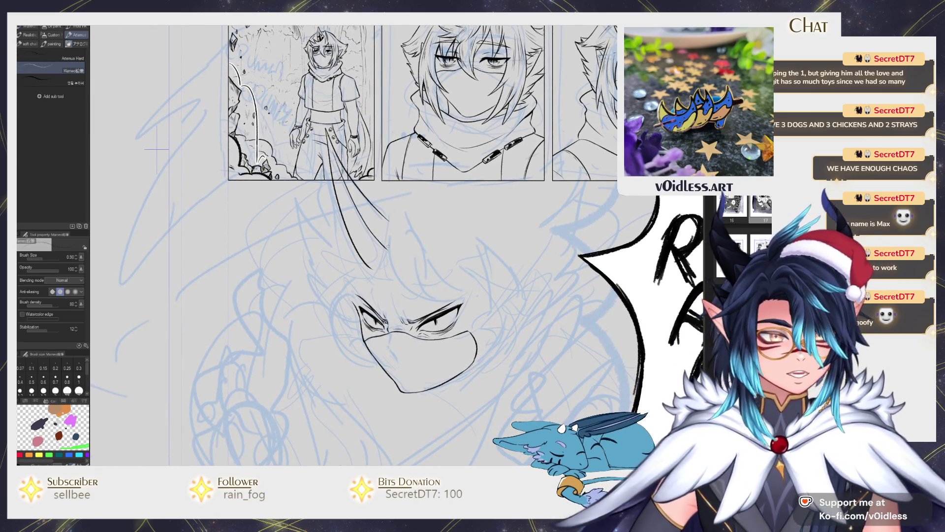
left_click_drag(388, 236, 373, 267)
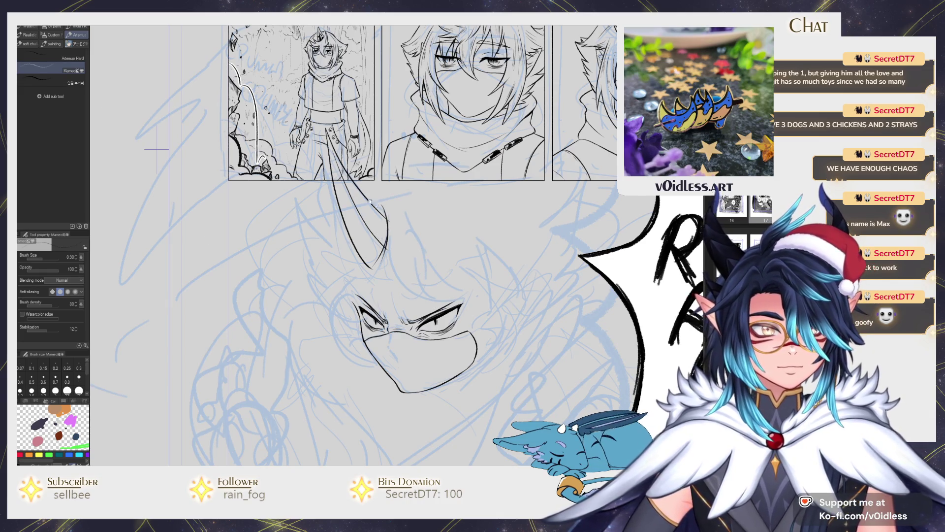
mouse_move(378, 230)
left_mouse_down()
mouse_move(392, 200)
mouse_move(374, 266)
mouse_move(319, 266)
mouse_move(323, 310)
left_mouse_up()
mouse_move(376, 295)
left_mouse_down()
mouse_move(346, 314)
mouse_move(387, 326)
left_mouse_up()
mouse_move(378, 293)
left_mouse_down()
mouse_move(397, 345)
mouse_move(416, 362)
mouse_move(405, 290)
mouse_move(402, 323)
left_mouse_up()
- Ink several hair strands falling over the right eye
left_click_drag(421, 241, 437, 314)
left_click_drag(442, 270, 449, 312)
left_click_drag(439, 244, 451, 304)
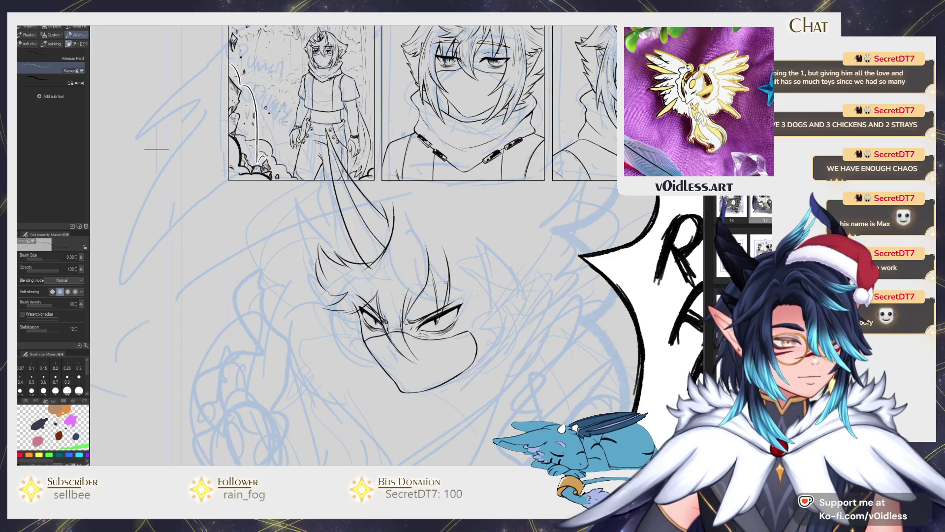
- Ink and redraw a cleaner hair strand on the right of the forehead
key("j")
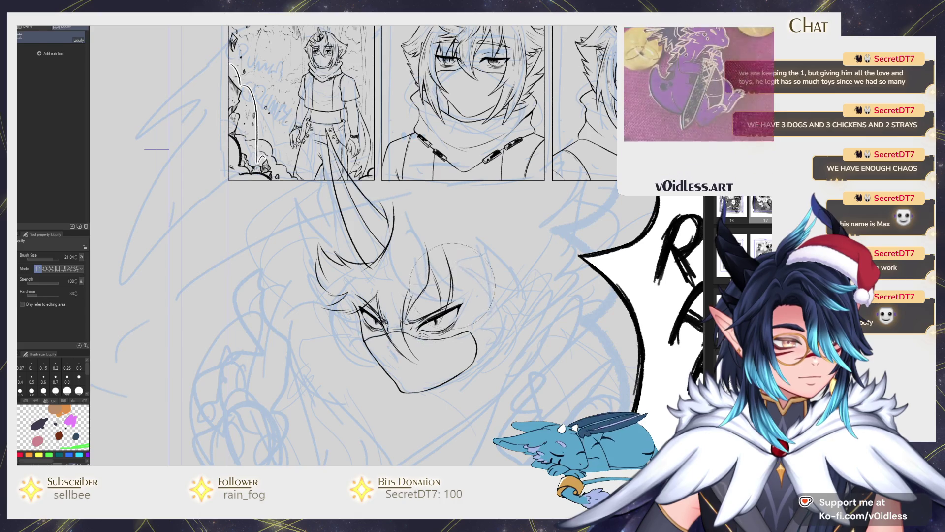
key("p")
left_click_drag(449, 257, 458, 304)
key("e")
key("p")
mouse_move(444, 241)
left_mouse_down()
mouse_move(459, 288)
mouse_move(448, 234)
mouse_move(446, 294)
mouse_move(433, 218)
left_mouse_up()
key("e")
key("p")
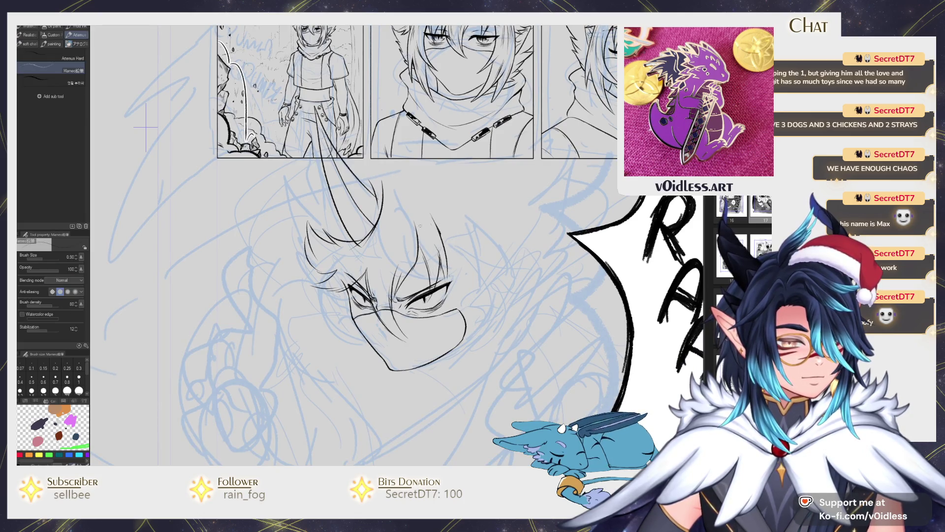
- Ink the right cheek and jaw line plus long hair strands down the right side
mouse_move(460, 263)
left_mouse_down()
mouse_move(446, 255)
mouse_move(438, 344)
mouse_move(413, 372)
left_mouse_up()
left_click_drag(463, 285, 434, 354)
left_click_drag(458, 270, 453, 306)
key("ctrl+z")
key("ctrl+z")
key("ctrl+z")
mouse_move(429, 238)
left_mouse_down()
mouse_move(456, 340)
mouse_move(434, 363)
mouse_move(472, 295)
mouse_move(443, 379)
left_mouse_up()
left_click_drag(476, 256, 488, 311)
left_click_drag(481, 252, 496, 358)
left_click_drag(442, 216, 487, 266)
left_click_drag(438, 218, 456, 206)
- Ink the left cheek line and several hair strands down the left of the face
left_click_drag(353, 265, 336, 326)
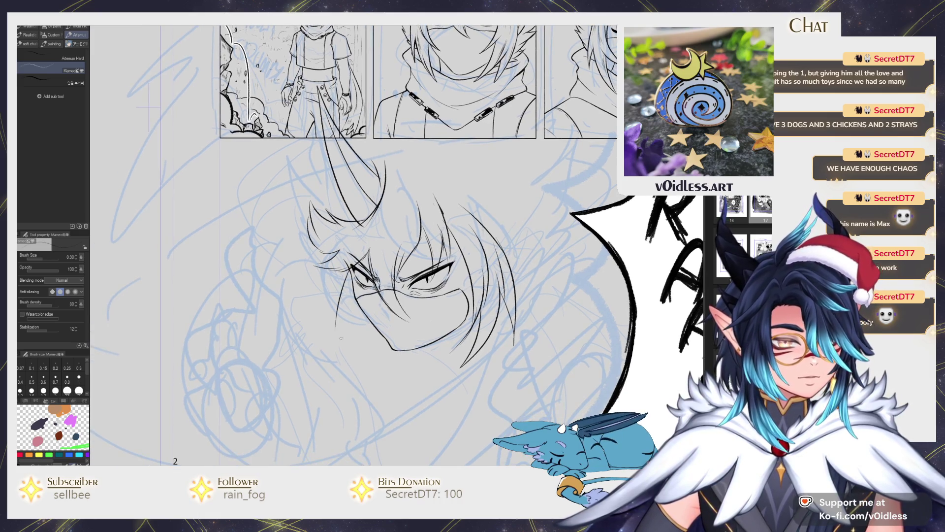
key("ctrl+z")
left_click_drag(353, 267, 332, 327)
left_click_drag(345, 283, 325, 355)
left_click_drag(326, 289, 321, 337)
mouse_move(330, 264)
left_mouse_down()
mouse_move(320, 309)
mouse_move(299, 324)
left_mouse_up()
left_click_drag(325, 244, 304, 275)
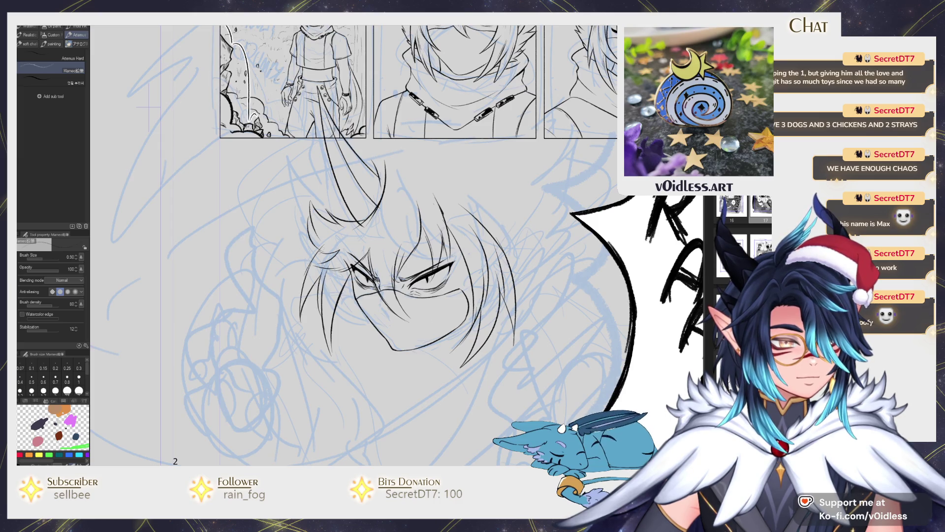
- Add strokes below the middle panel and redo short hair strands left of the head
mouse_move(440, 167)
left_mouse_down()
mouse_move(427, 204)
mouse_move(385, 217)
left_mouse_up()
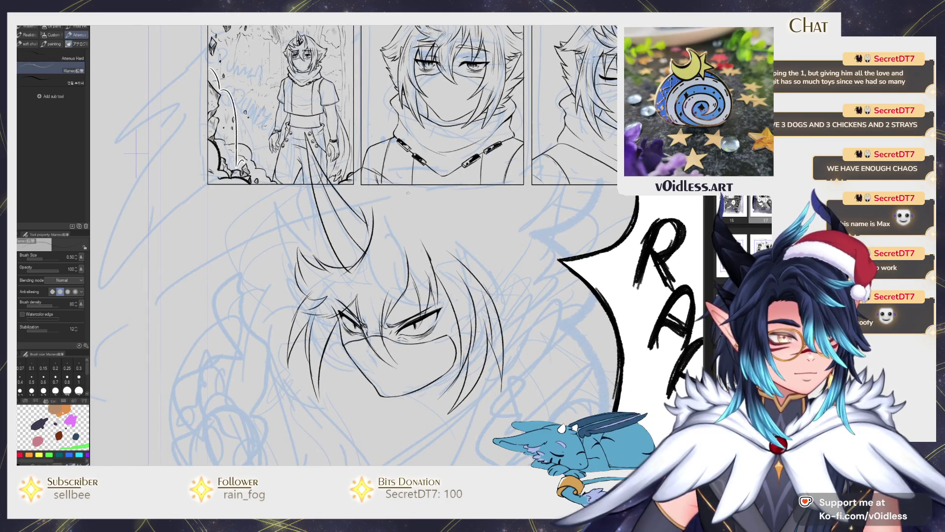
left_click_drag(379, 170, 487, 212)
mouse_move(486, 171)
left_mouse_down()
mouse_move(451, 164)
mouse_move(493, 207)
mouse_move(486, 233)
mouse_move(510, 217)
mouse_move(484, 321)
left_mouse_up()
left_click_drag(101, 147, 122, 149)
mouse_move(303, 186)
left_mouse_down()
mouse_move(254, 238)
mouse_move(276, 295)
left_mouse_up()
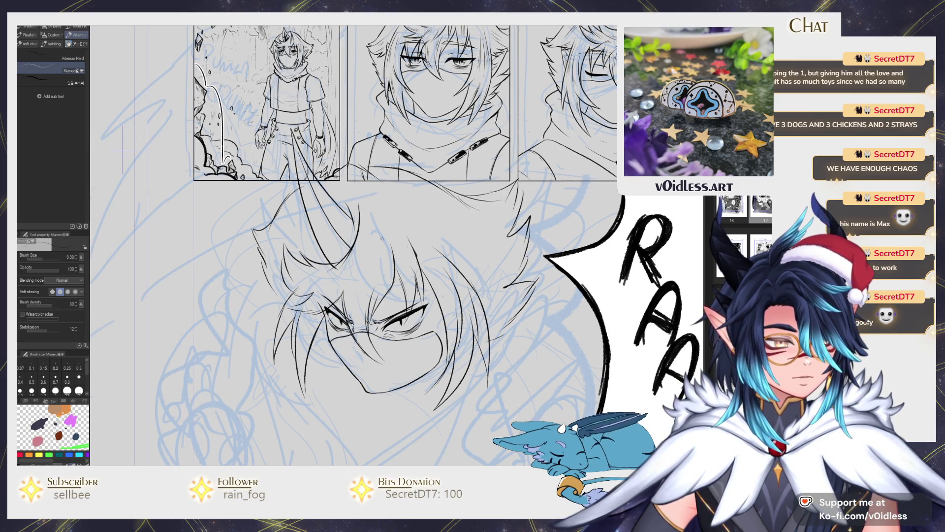
key("ctrl+z")
mouse_move(302, 202)
left_mouse_down()
mouse_move(283, 261)
mouse_move(266, 275)
mouse_move(295, 301)
left_mouse_up()
left_click_drag(401, 268, 405, 272)
key("ctrl+z")
left_click_drag(290, 288, 286, 311)
left_click_drag(302, 238, 295, 261)
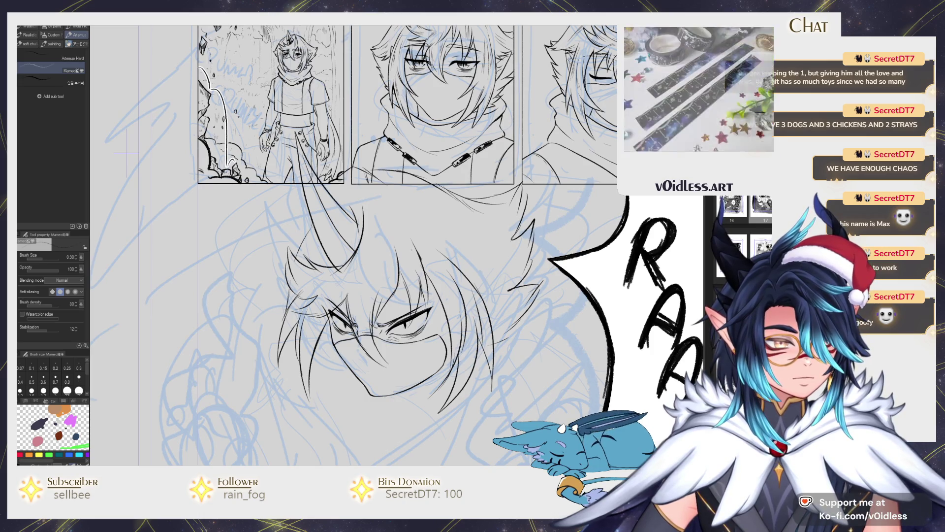
- Erase and touch up the stray lines at the top of the head
key("e")
mouse_move(342, 170)
left_mouse_down()
mouse_move(377, 178)
mouse_move(382, 190)
mouse_move(378, 181)
mouse_move(433, 175)
left_mouse_up()
key("p")
key("e")
key("p")
key("e")
mouse_move(380, 188)
left_mouse_down()
mouse_move(442, 173)
mouse_move(447, 188)
mouse_move(485, 206)
mouse_move(383, 179)
left_mouse_up()
key("p")
key("e")
key("p")
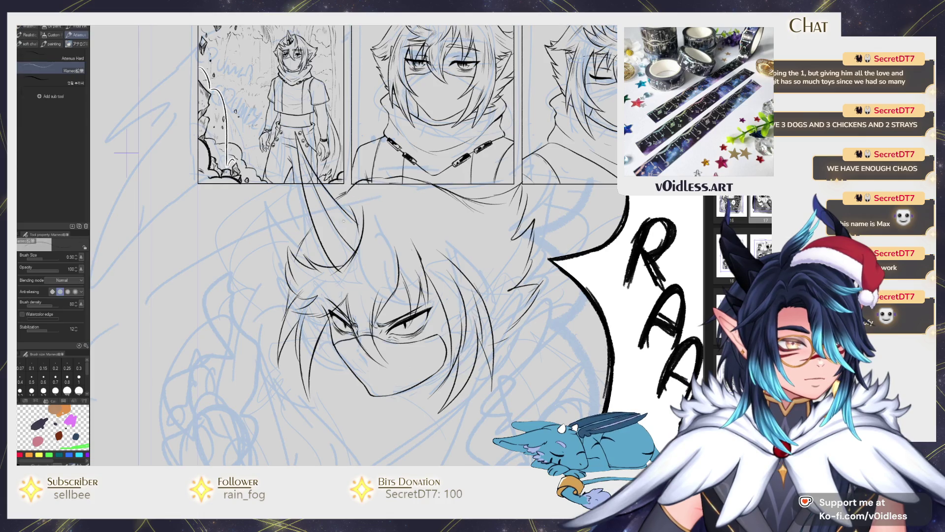
- Add and tidy small strands inside the hair on the left side
left_click_drag(315, 214, 295, 253)
key("e")
key("p")
left_click_drag(309, 219, 274, 296)
left_click_drag(275, 295, 359, 356)
scroll(344, 246, "down", 2)
scroll(451, 211, "down", 2)
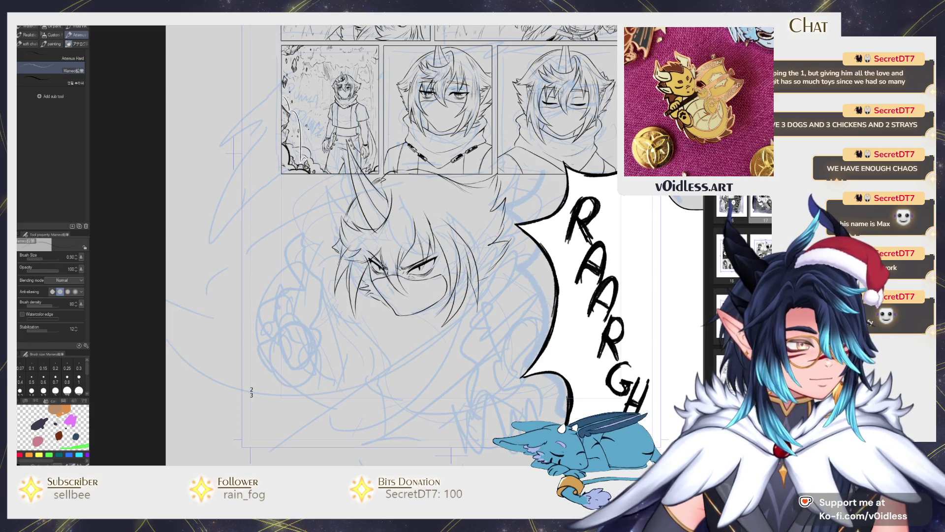
- Nudge the head's hair and jaw lines slightly into shape with Liquify
key("ctrl+z")
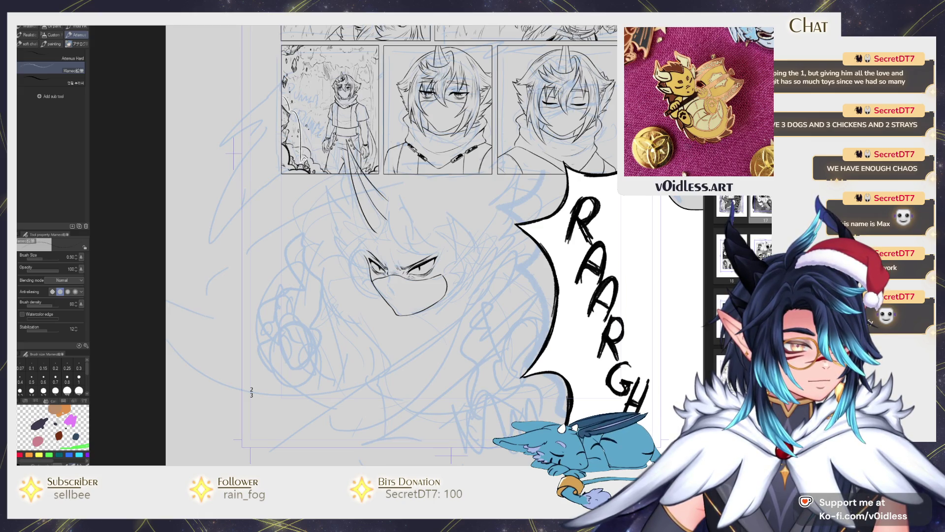
key("ctrl+y")
key("j")
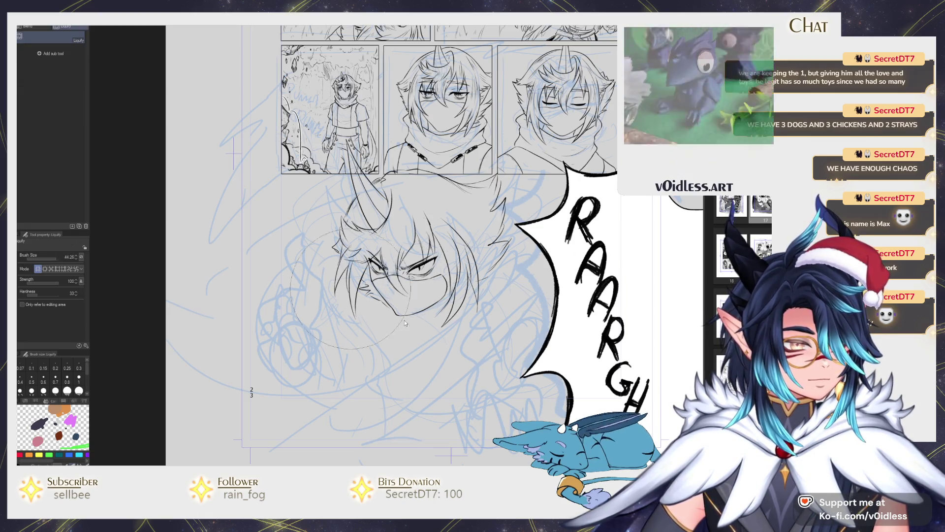
mouse_move(421, 294)
left_mouse_down()
mouse_move(458, 256)
mouse_move(443, 345)
left_mouse_up()
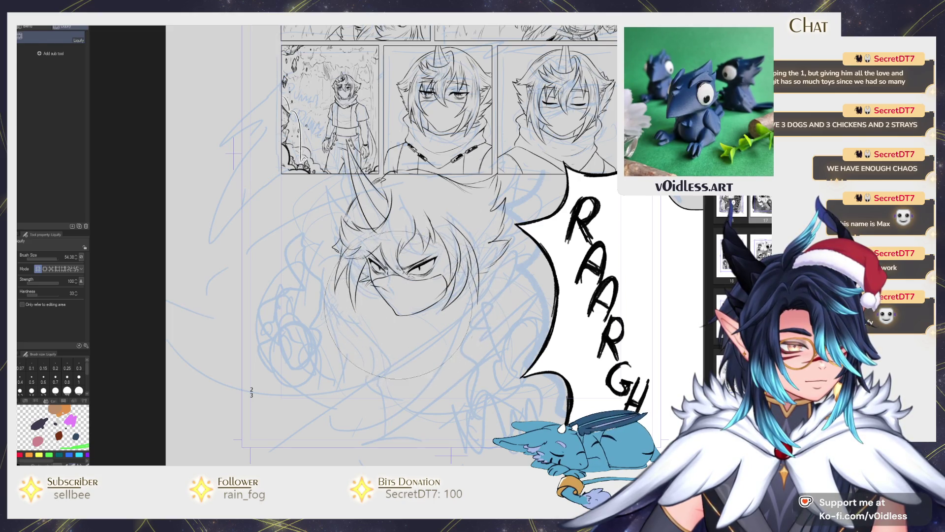
- Erase and redraw the small hair strokes on the head with the Mameo pencil
key("e")
key("p")
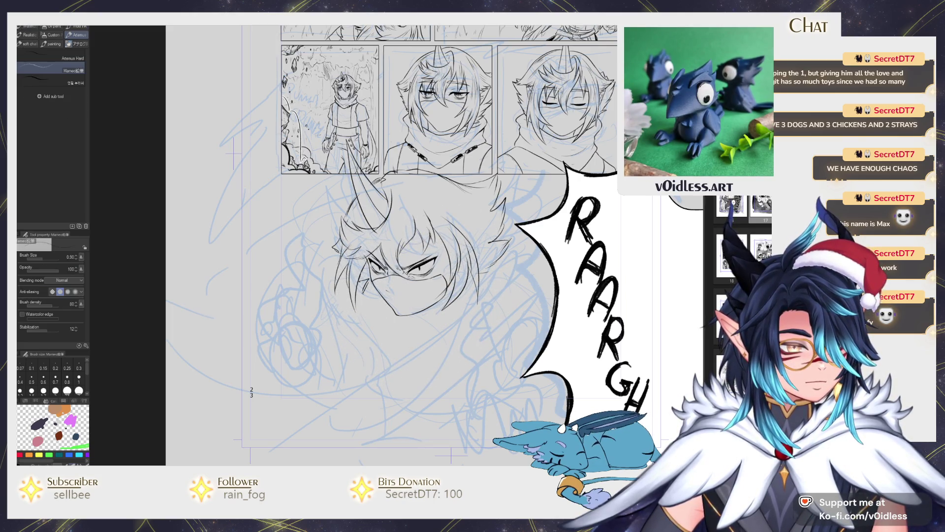
key("e")
left_click_drag(411, 231, 431, 253)
key("p")
mouse_move(411, 204)
left_mouse_down()
mouse_move(434, 251)
mouse_move(414, 235)
mouse_move(431, 254)
mouse_move(421, 232)
left_mouse_up()
key("e")
key("p")
mouse_move(408, 198)
left_mouse_down()
mouse_move(424, 250)
mouse_move(439, 252)
left_mouse_up()
- Rework the hair strokes near the crown and add strands on the head's right side
key("e")
key("p")
left_click_drag(432, 214, 434, 240)
key("e")
left_click_drag(406, 198, 429, 231)
key("p")
mouse_move(408, 191)
left_mouse_down()
mouse_move(379, 240)
mouse_move(402, 231)
mouse_move(392, 225)
mouse_move(397, 241)
mouse_move(416, 235)
mouse_move(457, 203)
left_mouse_up()
mouse_move(446, 193)
left_mouse_down()
mouse_move(488, 216)
mouse_move(473, 217)
left_mouse_up()
left_click_drag(449, 216, 476, 223)
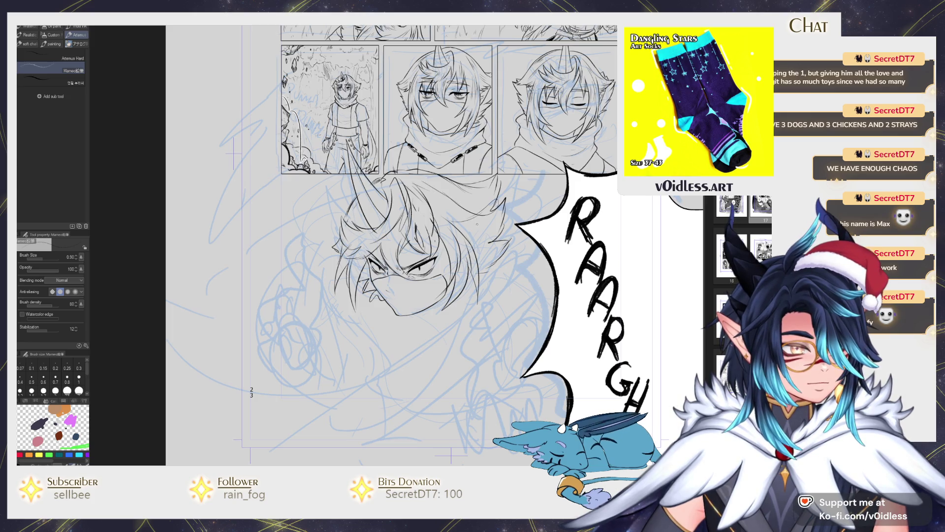
- Ink a line along the left of the face with faint strands beside it
left_click_drag(369, 253, 364, 298)
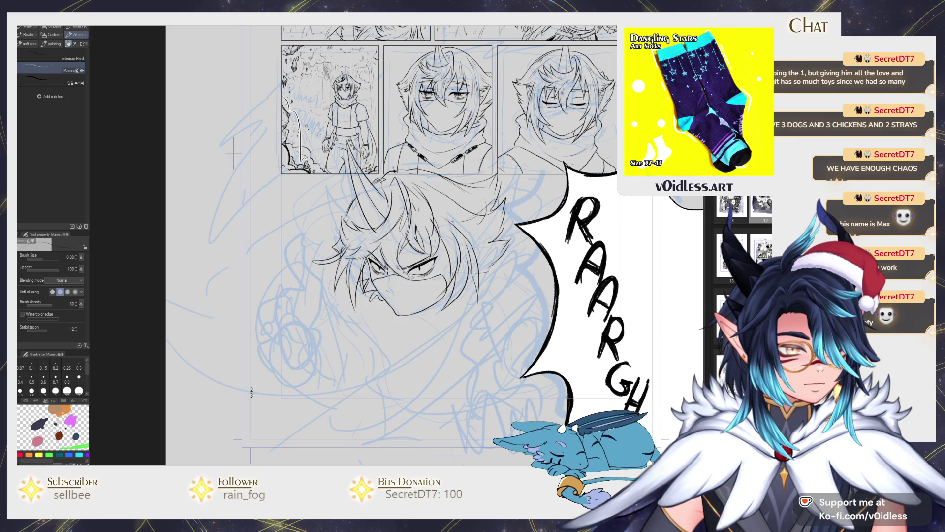
key("e")
key("p")
left_click_drag(343, 261, 314, 268)
mouse_move(348, 243)
left_mouse_down()
mouse_move(334, 261)
mouse_move(342, 291)
mouse_move(362, 310)
left_mouse_up()
key("e")
key("p")
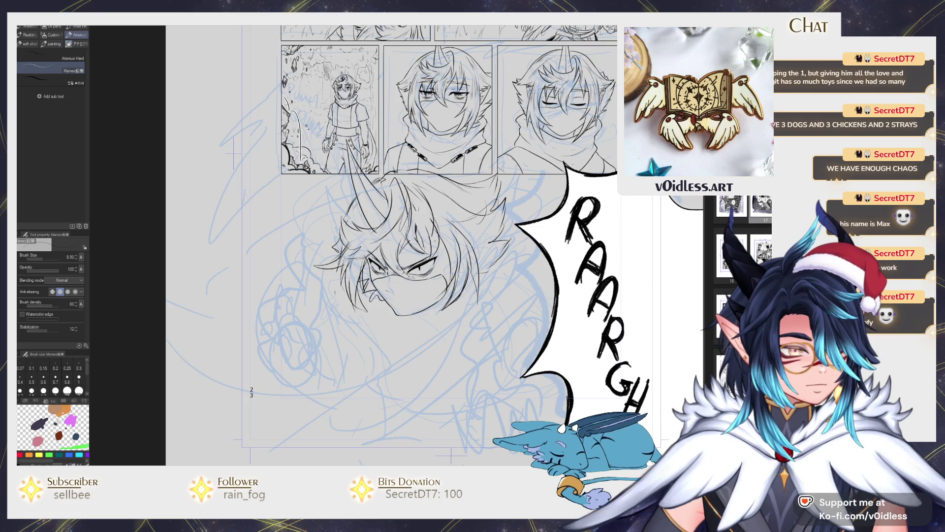
- Ink a curve under the chin, lines right of the face, and the left face line
scroll(409, 286, "down", 2)
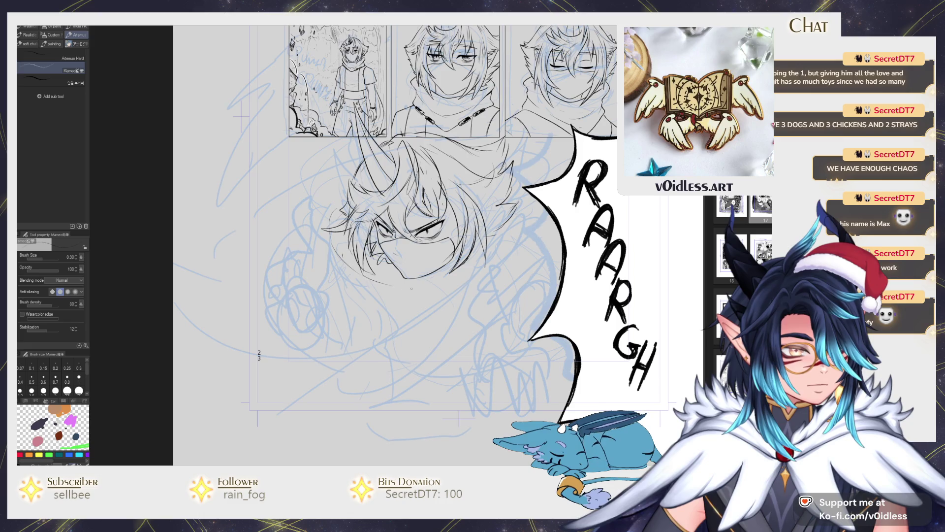
mouse_move(354, 264)
left_mouse_down()
mouse_move(473, 295)
mouse_move(525, 217)
mouse_move(495, 285)
mouse_move(549, 246)
mouse_move(500, 261)
left_mouse_up()
left_click_drag(498, 232, 484, 277)
left_click_drag(342, 215, 323, 288)
left_click_drag(459, 286, 452, 280)
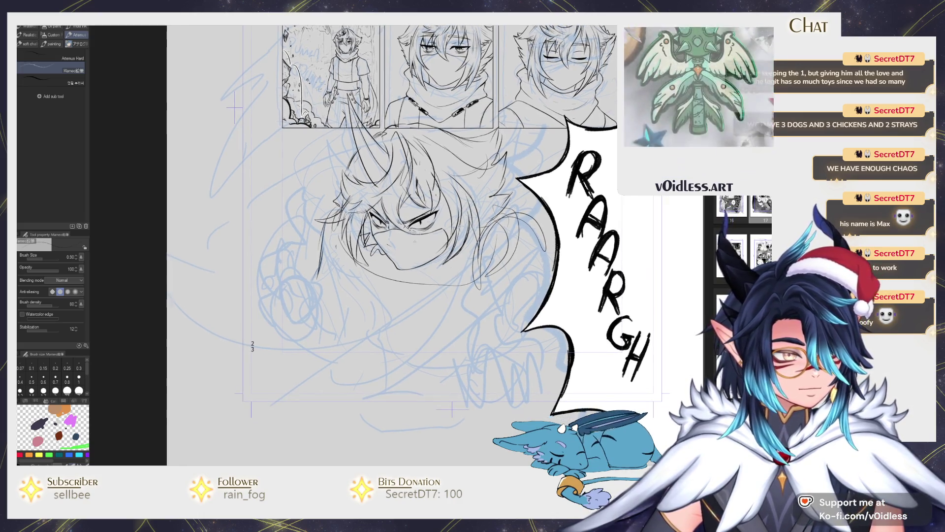
key("ctrl+z")
left_click_drag(345, 224, 322, 278)
- Ink collar lines below the face and the jaw curving up the right side
mouse_move(370, 261)
left_mouse_down()
mouse_move(398, 278)
mouse_move(443, 275)
mouse_move(473, 240)
mouse_move(465, 243)
left_mouse_up()
mouse_move(364, 257)
left_mouse_down()
mouse_move(387, 274)
mouse_move(383, 284)
mouse_move(443, 276)
left_mouse_up()
left_click_drag(428, 271, 463, 241)
left_click_drag(376, 253, 436, 276)
mouse_move(367, 293)
left_mouse_down()
mouse_move(465, 269)
mouse_move(493, 217)
mouse_move(477, 244)
left_mouse_up()
- Ink the ear area on the right and rework the chin and right cheek strokes
mouse_move(503, 196)
left_mouse_down()
mouse_move(482, 217)
mouse_move(492, 217)
mouse_move(480, 260)
left_mouse_up()
left_click_drag(487, 226, 476, 278)
mouse_move(481, 258)
left_mouse_down()
mouse_move(462, 293)
mouse_move(375, 290)
left_mouse_up()
key("e")
key("p")
mouse_move(355, 260)
left_mouse_down()
mouse_move(374, 305)
mouse_move(445, 288)
left_mouse_up()
left_click_drag(476, 252, 460, 293)
- Erase and redraw the chin lines with the Hard eraser and Mameo pencil
key("e")
mouse_move(381, 291)
left_mouse_down()
mouse_move(369, 308)
mouse_move(377, 295)
mouse_move(397, 317)
mouse_move(384, 297)
left_mouse_up()
key("p")
key("e")
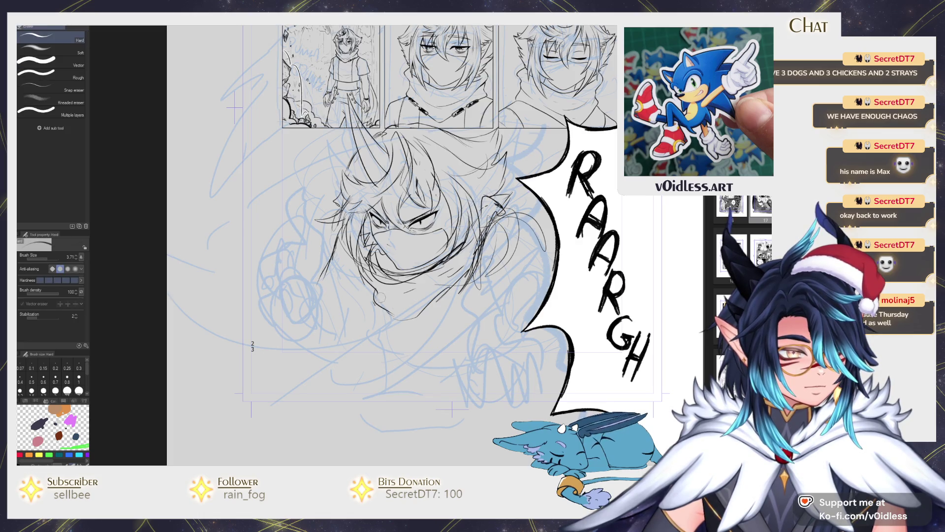
key("p")
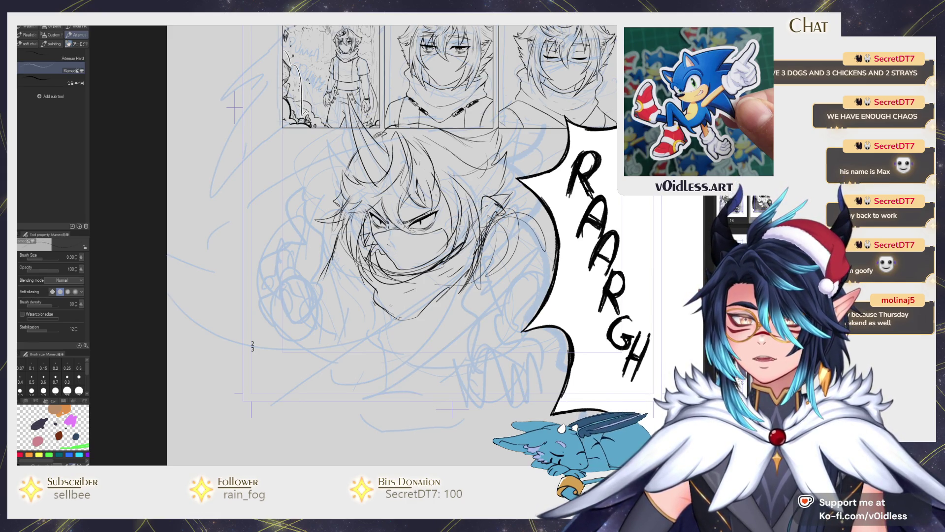
key("e")
left_click_drag(374, 295, 403, 319)
key("p")
mouse_move(370, 292)
left_mouse_down()
mouse_move(433, 320)
mouse_move(389, 303)
mouse_move(442, 298)
left_mouse_up()
- Clear leftover chin lines and fill the open mouth with solid black
key("e")
key("p")
key("e")
left_click_drag(374, 273, 402, 289)
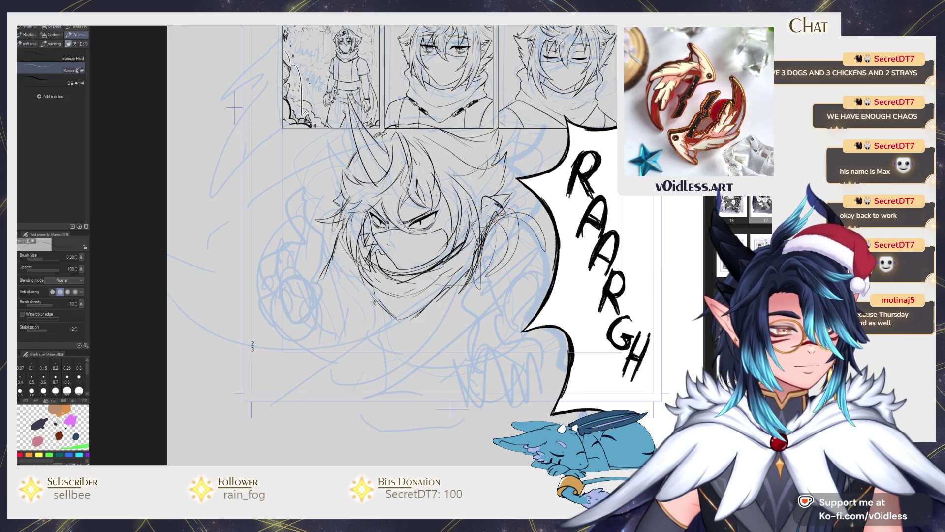
key("p")
mouse_move(379, 257)
left_mouse_down()
mouse_move(419, 278)
mouse_move(409, 272)
mouse_move(434, 261)
mouse_move(410, 277)
left_mouse_up()
- Undo the right jaw stroke and ink a short line left of the face
key("ctrl+z")
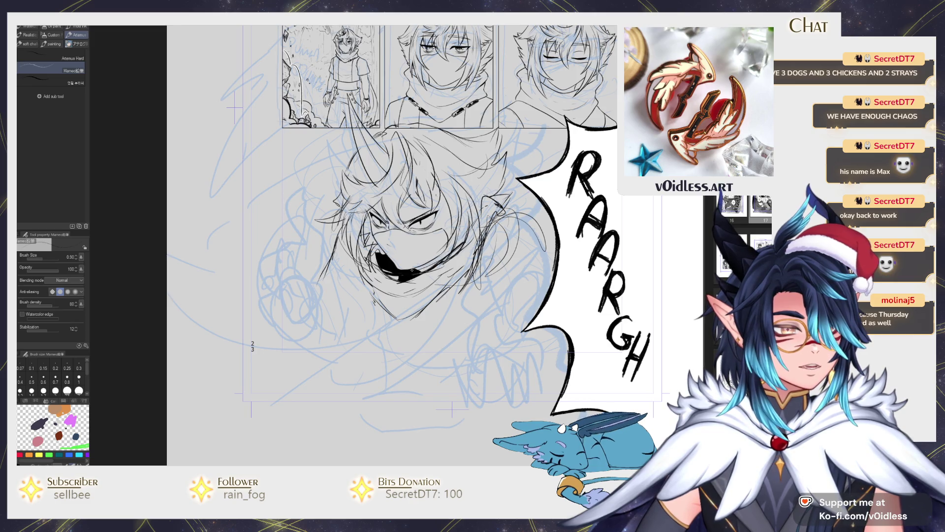
scroll(413, 244, "down", 1)
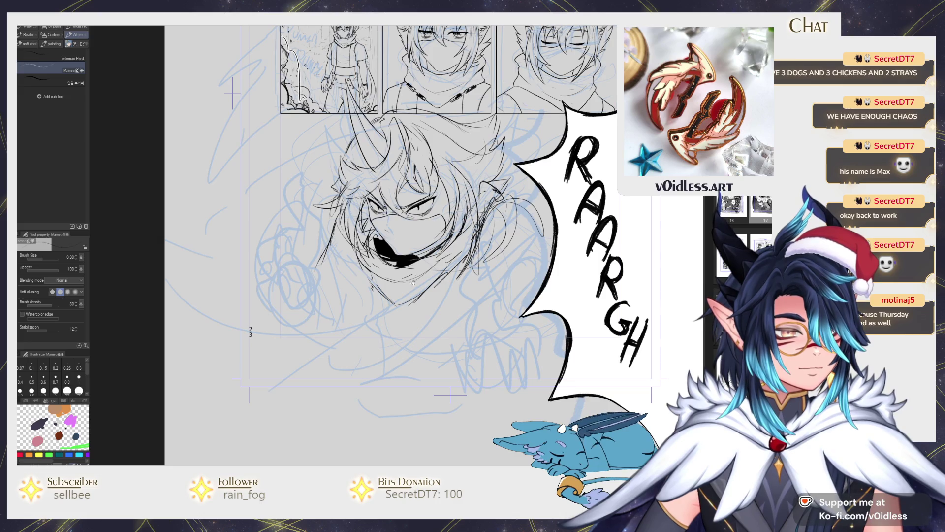
scroll(413, 279, "down", 1)
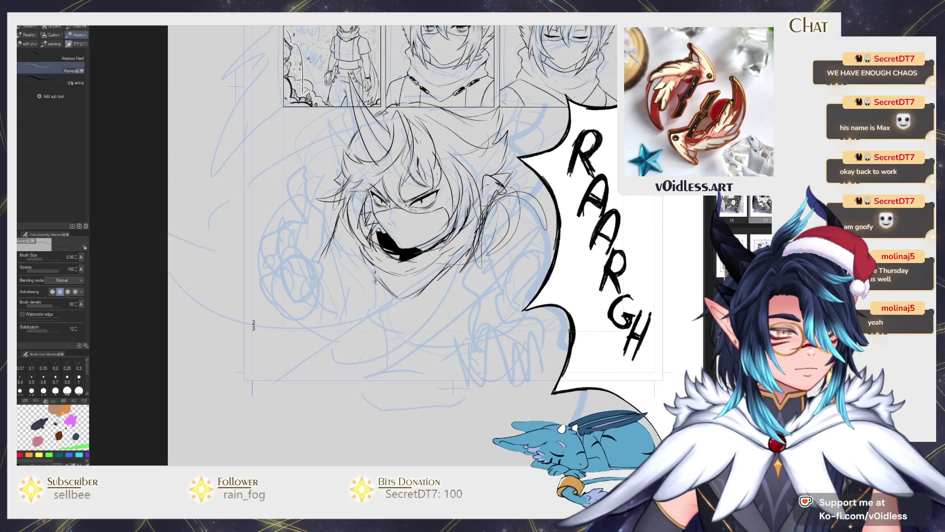
scroll(414, 244, "up", 1)
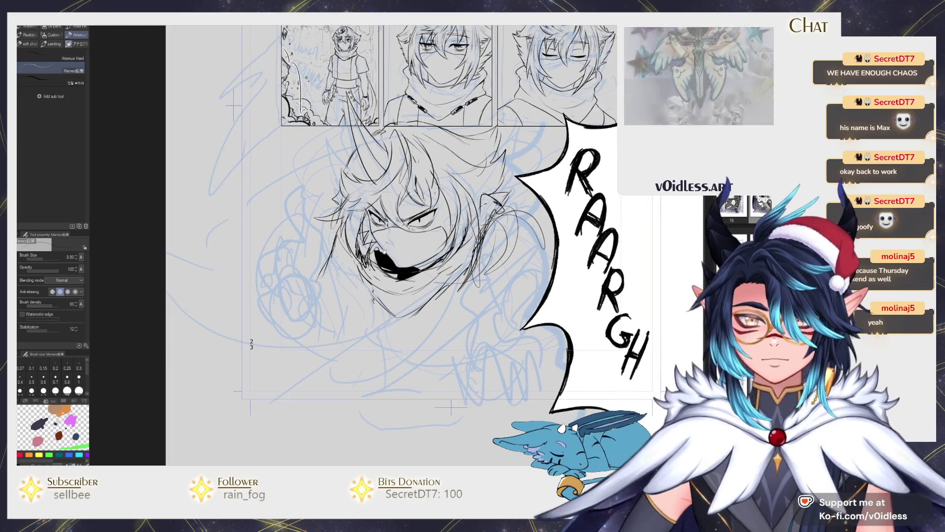
left_click_drag(337, 226, 326, 261)
key("e")
key("p")
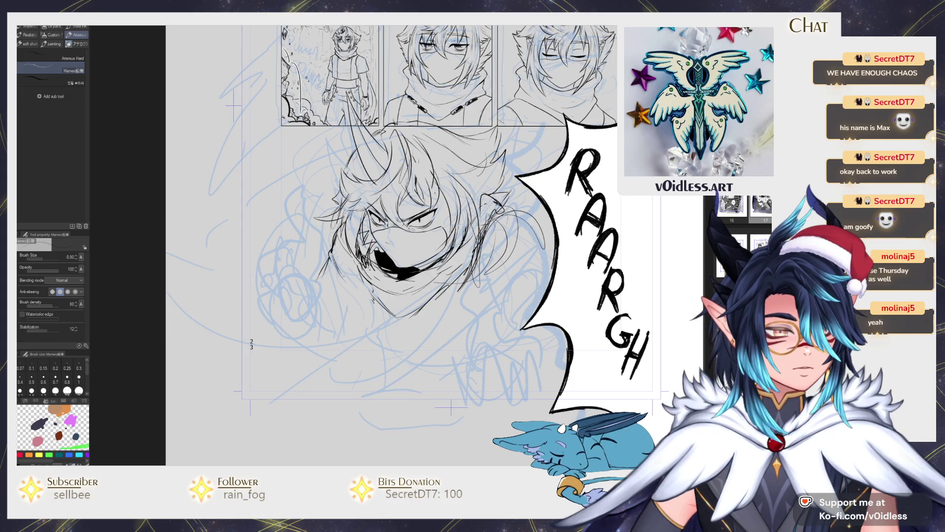
- Redraw the chin stroke after two retries and add short strokes along the left jaw
scroll(348, 325, "down", 2)
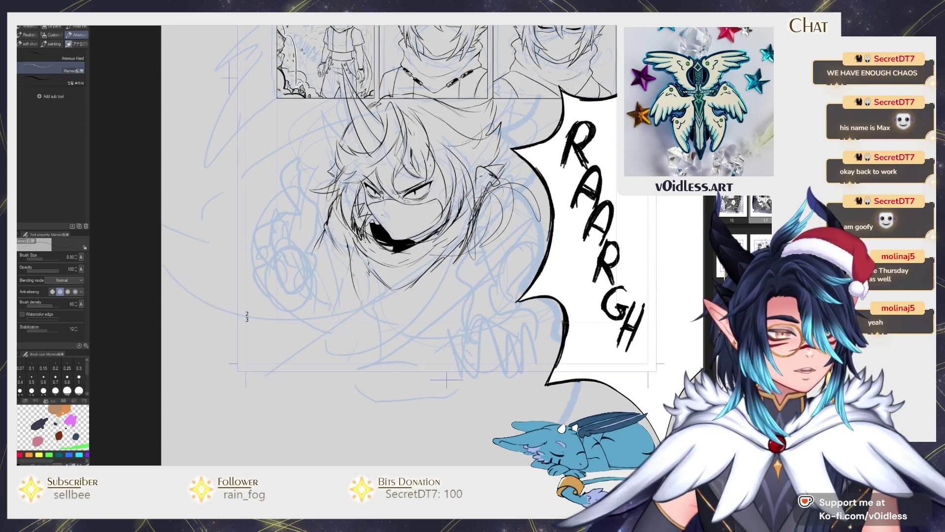
key("ctrl+z")
left_click_drag(351, 243, 397, 331)
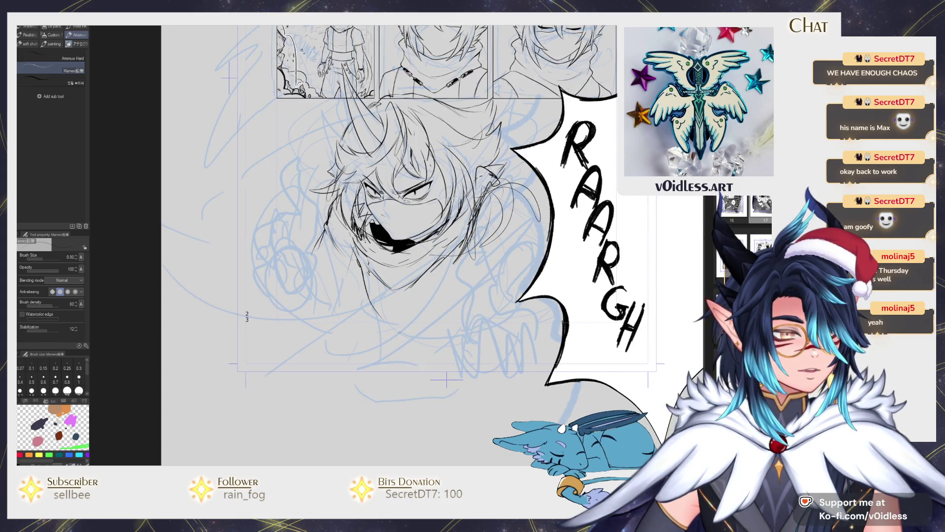
key("ctrl+z")
mouse_move(349, 247)
left_mouse_down()
mouse_move(398, 331)
mouse_move(485, 308)
mouse_move(513, 243)
left_mouse_up()
scroll(513, 242, "down", 1)
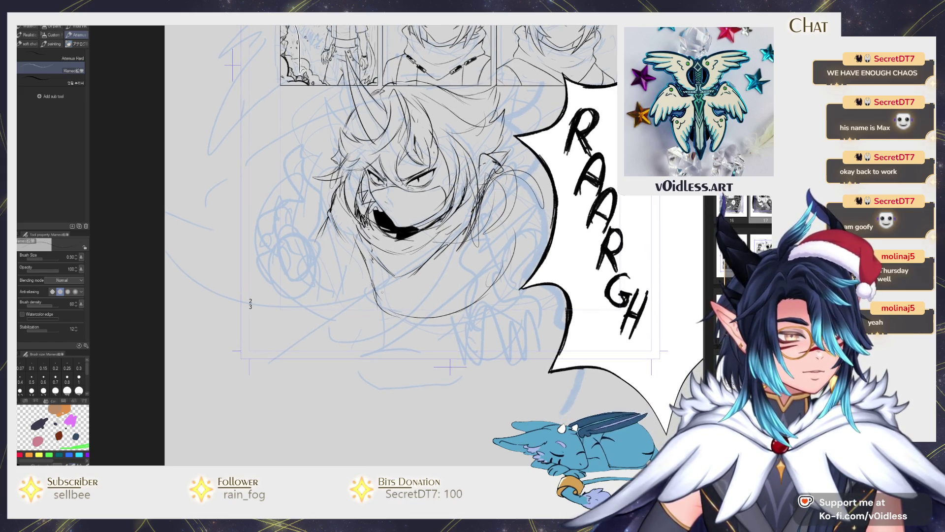
mouse_move(318, 244)
left_mouse_down()
mouse_move(342, 265)
mouse_move(363, 263)
left_mouse_up()
- Draw neck and shoulder lines, erasing stray marks and filling gaps
scroll(514, 188, "up", 1)
scroll(515, 189, "up", 2)
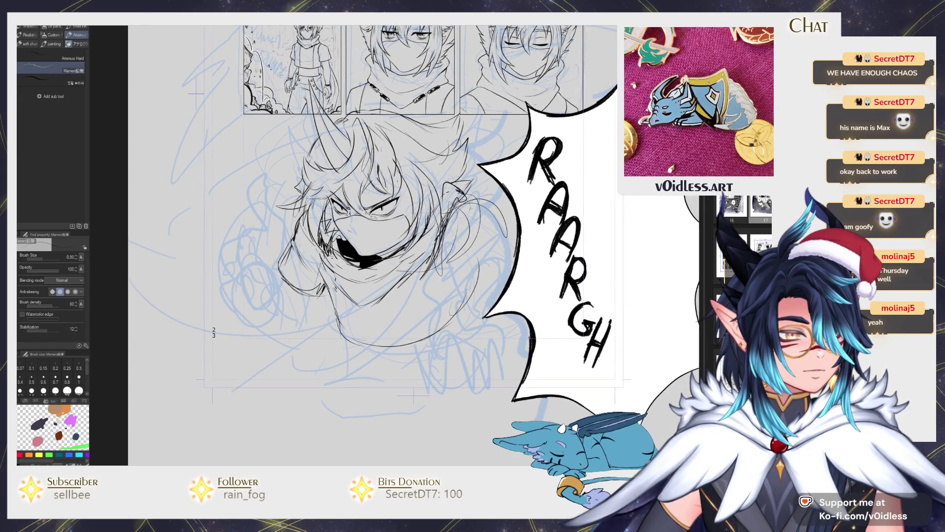
left_click_drag(512, 265, 485, 286)
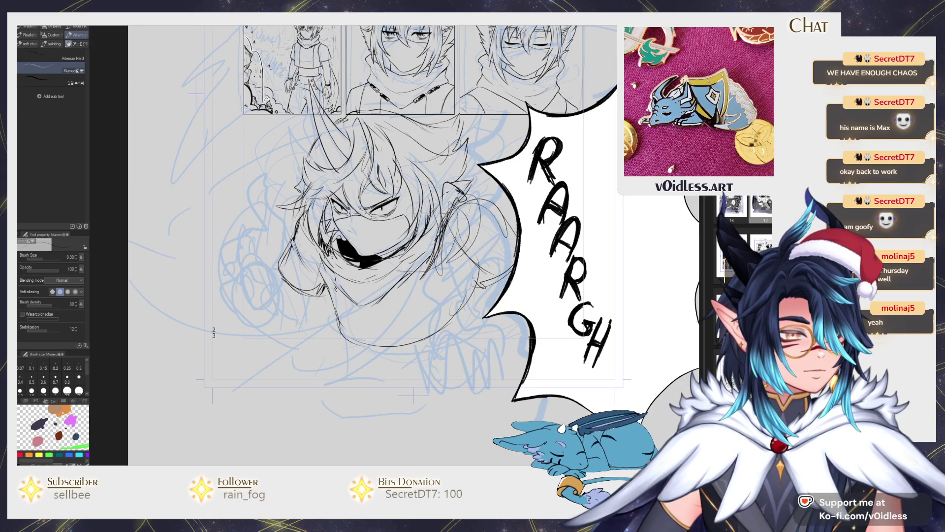
key("e")
left_click_drag(490, 222, 455, 276)
key("p")
left_click_drag(456, 231, 479, 288)
mouse_move(465, 253)
left_mouse_down()
mouse_move(456, 205)
mouse_move(480, 198)
mouse_move(471, 256)
left_mouse_up()
- Draw pencil lines down the shoulder and along its right edge
left_click_drag(498, 204, 466, 245)
key("e")
key("p")
left_click_drag(496, 196, 517, 228)
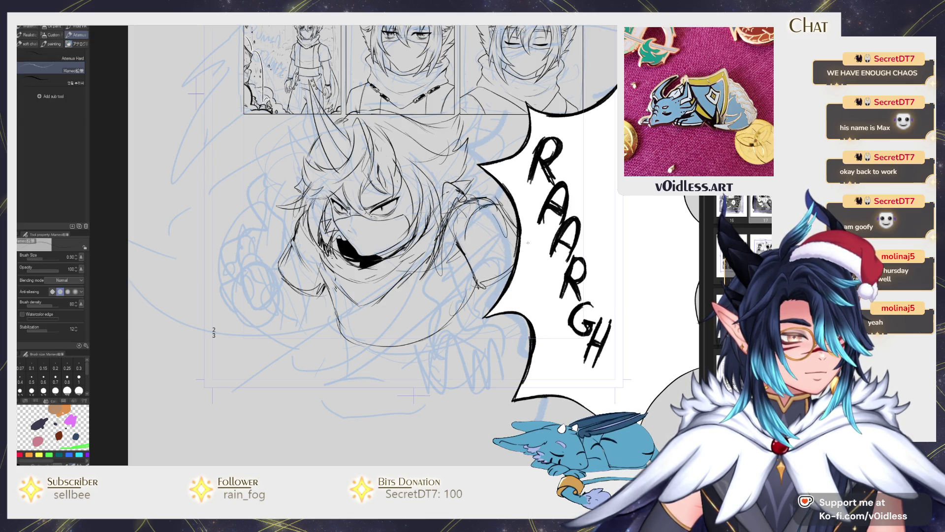
left_click_drag(484, 284, 517, 254)
key("b")
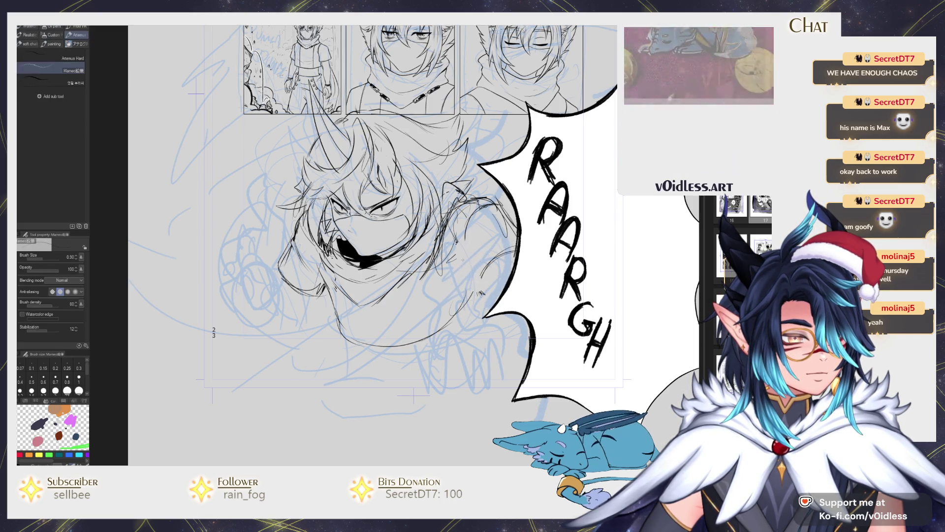
key("e")
key("b")
scroll(492, 286, "down", 1)
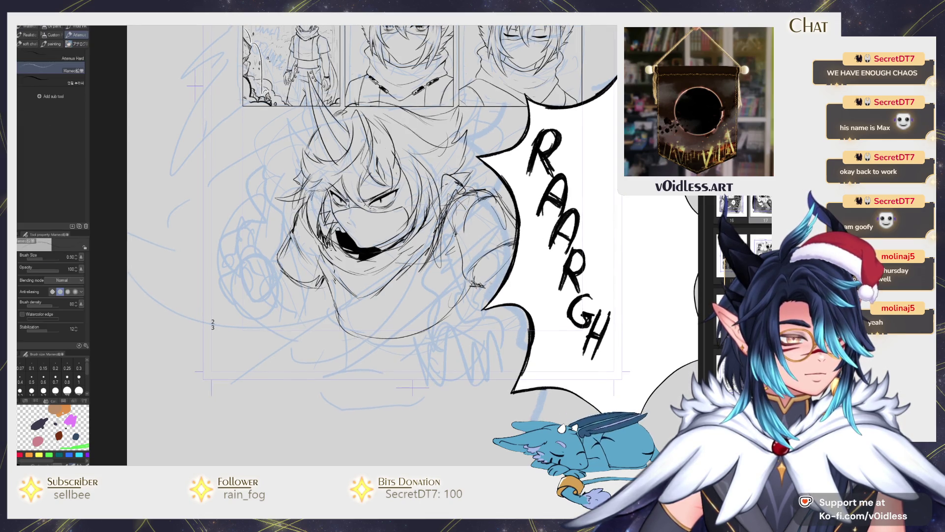
- Sketch the left jaw line and cloak edge under the chin, erasing stray lines
left_click_drag(493, 315, 525, 340)
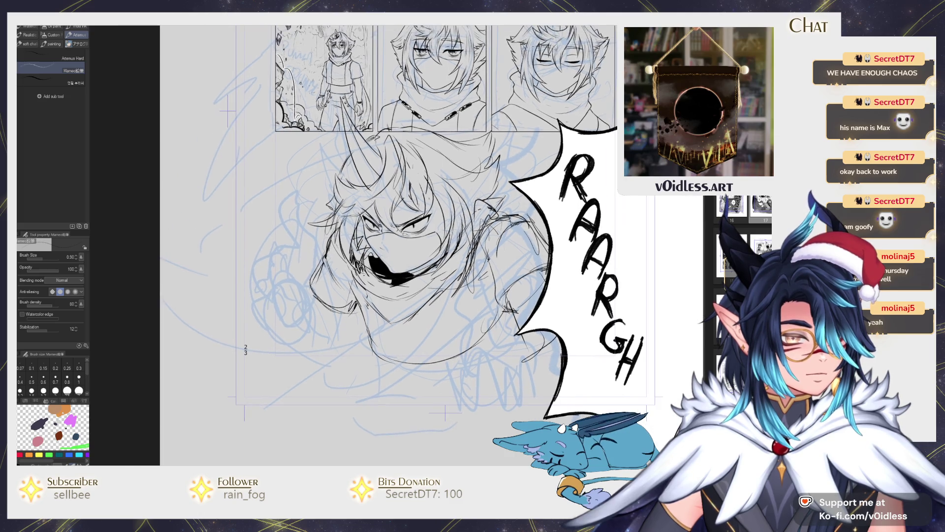
left_click_drag(351, 312, 334, 345)
left_click_drag(311, 289, 304, 320)
key("ctrl+z")
key("ctrl+z")
left_click_drag(322, 265, 308, 314)
mouse_move(318, 272)
left_mouse_down()
mouse_move(304, 321)
mouse_move(340, 315)
mouse_move(340, 330)
left_mouse_up()
key("e")
mouse_move(357, 288)
left_mouse_down()
mouse_move(345, 310)
mouse_move(315, 315)
left_mouse_up()
key("p")
mouse_move(327, 264)
left_mouse_down()
mouse_move(308, 282)
mouse_move(319, 315)
left_mouse_up()
- Push the jaw lines into shape with Liquify at brush size 21.56
key("j")
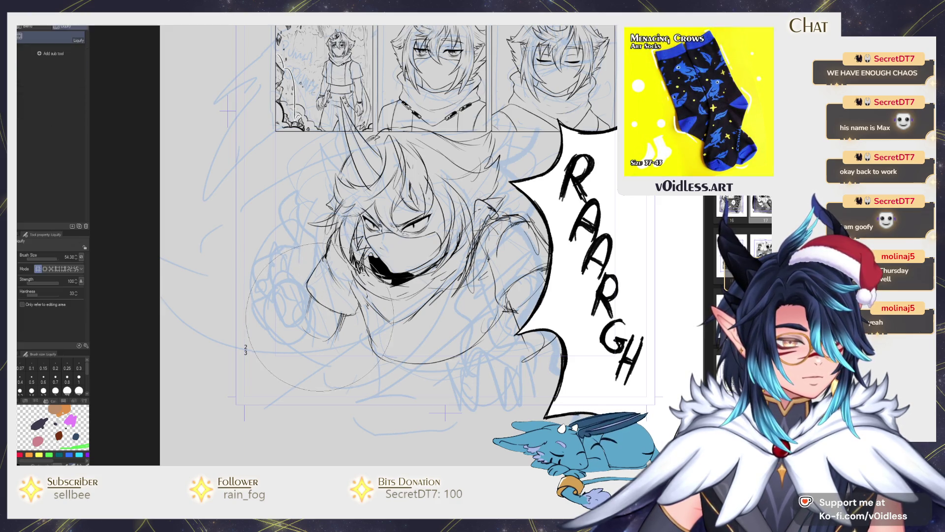
key("bracketleft")
key("bracketleft")
key("bracketleft")
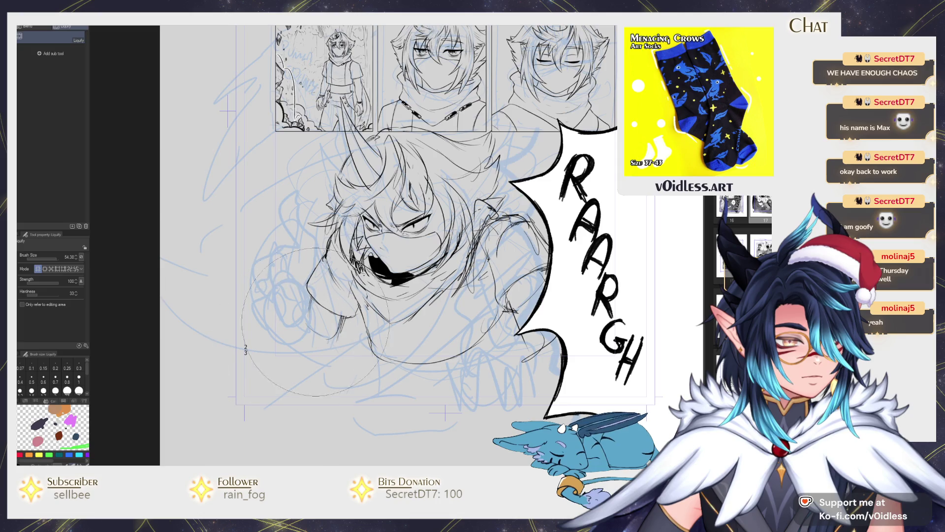
mouse_move(296, 290)
left_mouse_down()
mouse_move(317, 300)
mouse_move(308, 271)
left_mouse_up()
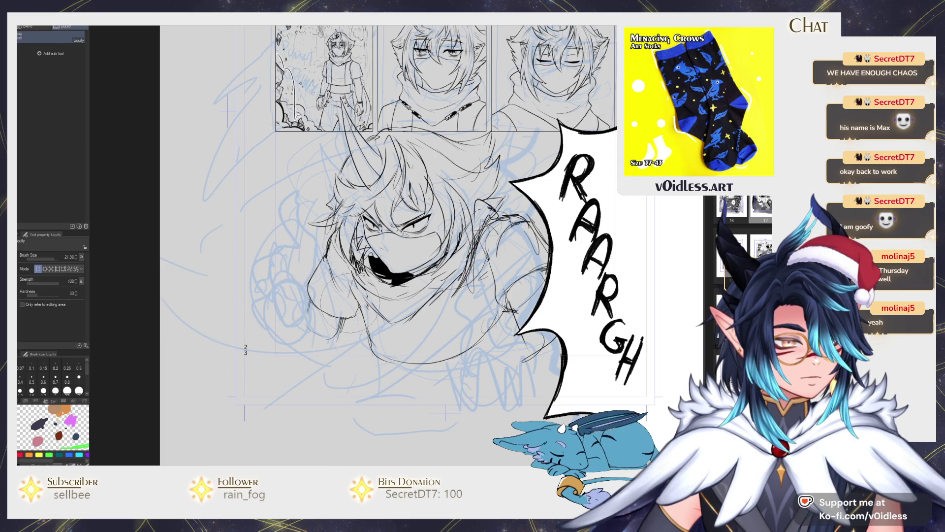
key("p")
- Add short strokes around the shoulder and dark strands in the hair
mouse_move(546, 264)
left_mouse_down()
mouse_move(500, 298)
mouse_move(499, 311)
left_mouse_up()
key("e")
key("p")
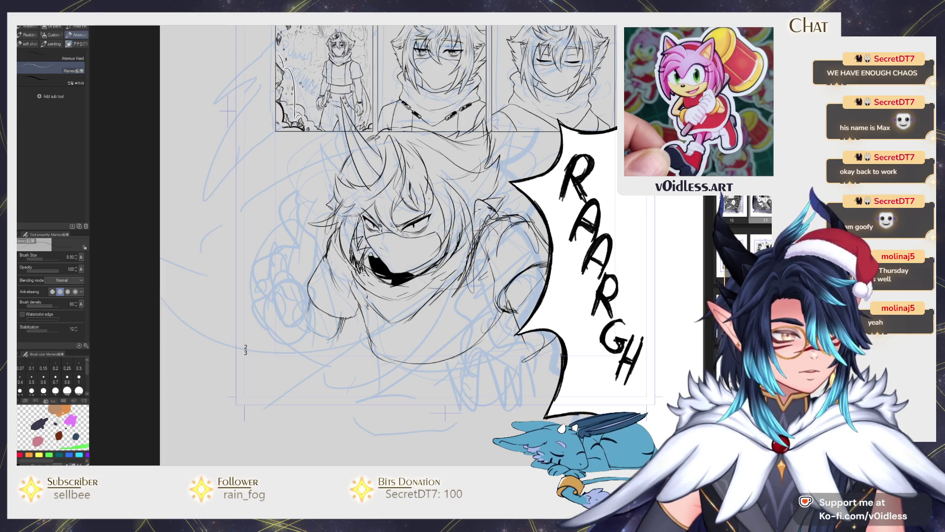
key("e")
key("p")
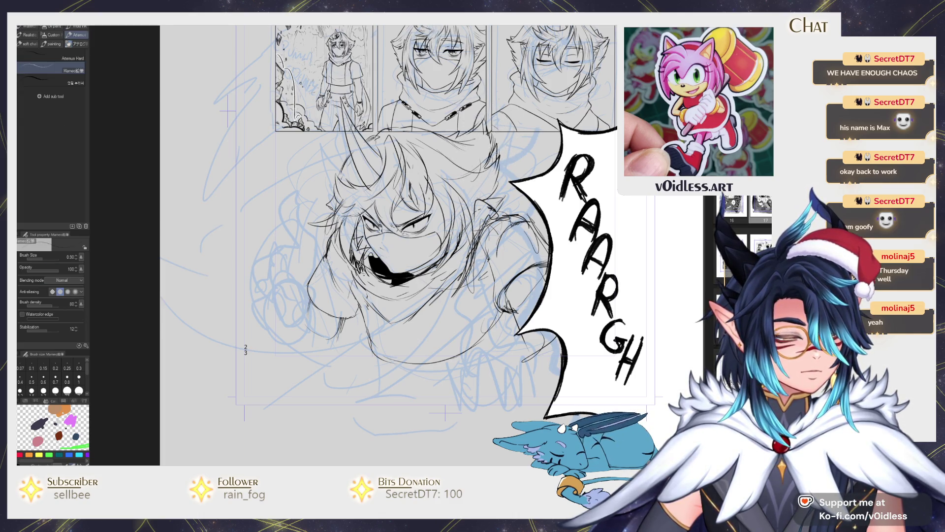
left_click_drag(485, 188, 467, 223)
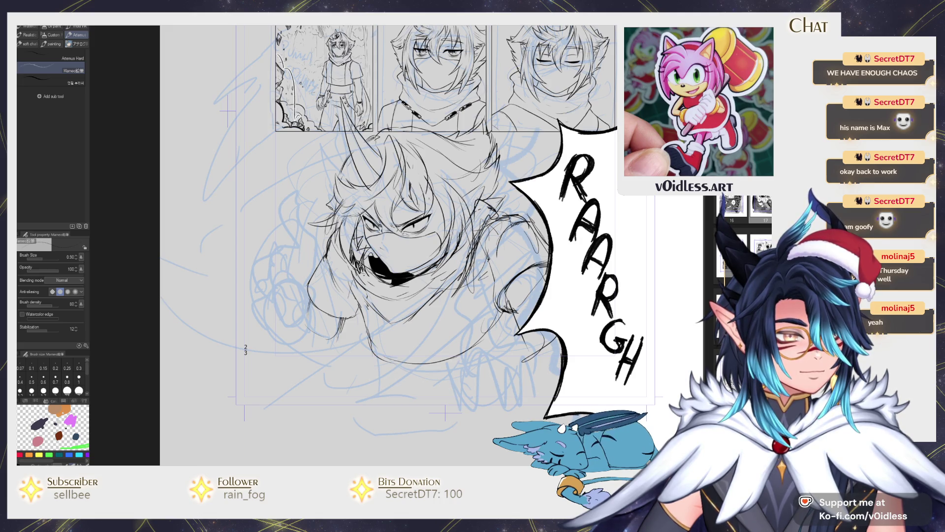
left_click_drag(497, 162, 476, 186)
mouse_move(503, 145)
left_mouse_down()
mouse_move(488, 172)
mouse_move(499, 193)
mouse_move(494, 217)
mouse_move(480, 219)
left_mouse_up()
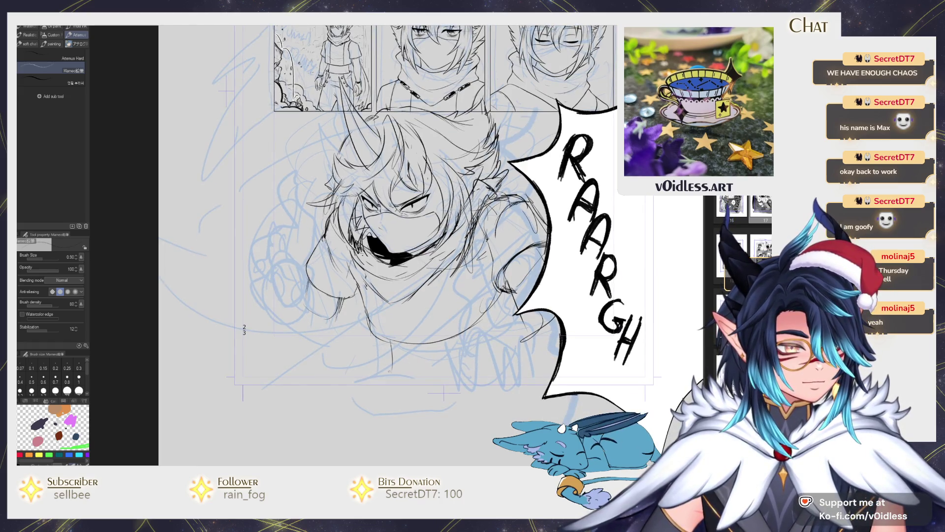
- Draw lines along the lower face, chin and neck, and the chest's right side
mouse_move(367, 320)
left_mouse_down()
mouse_move(413, 344)
mouse_move(482, 315)
mouse_move(508, 290)
left_mouse_up()
key("e")
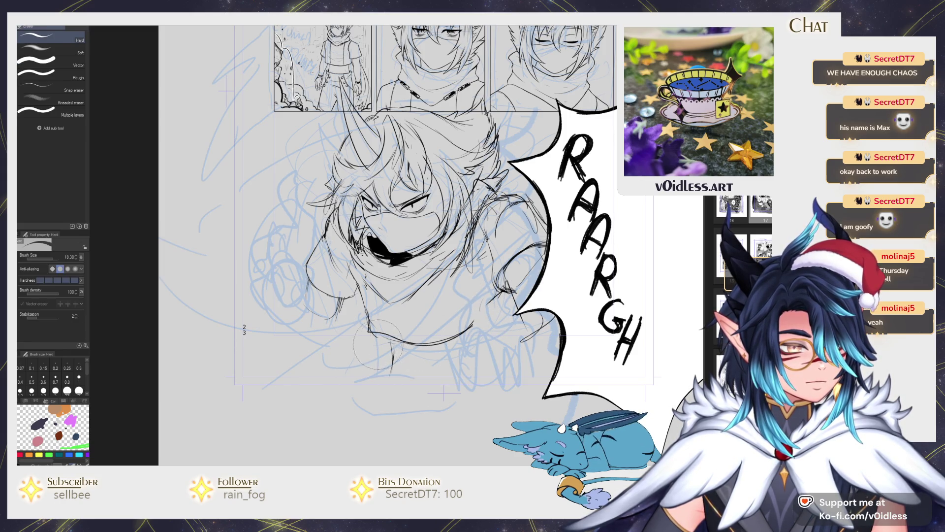
key("p")
left_click_drag(389, 293, 374, 334)
left_click_drag(432, 282, 453, 333)
left_click_drag(444, 246, 445, 227)
left_click_drag(393, 347, 370, 374)
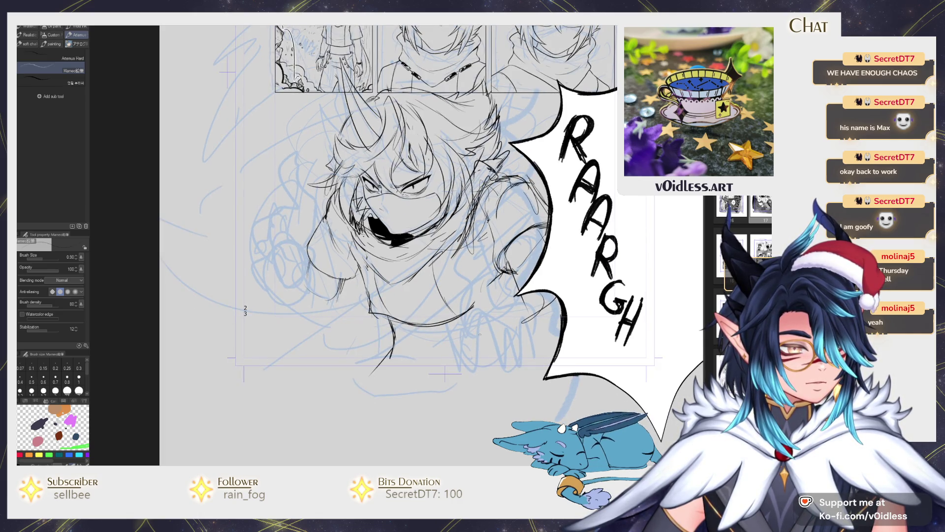
left_click_drag(493, 305, 517, 374)
left_click_drag(384, 321, 420, 358)
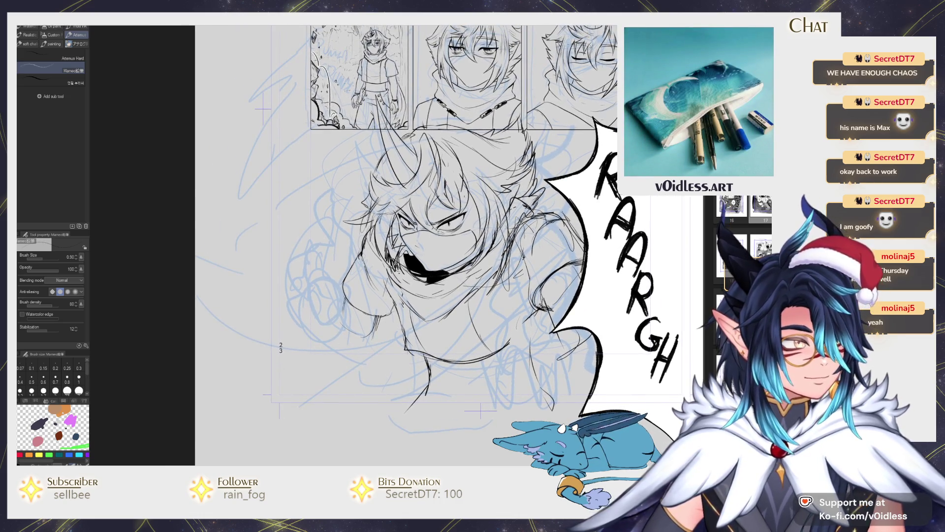
- With the canvas mirrored, sketch the open hand beside the chest and enlarge it to 115%
key("h")
mouse_move(492, 297)
left_mouse_down()
mouse_move(455, 327)
mouse_move(475, 300)
mouse_move(493, 315)
mouse_move(462, 346)
mouse_move(497, 306)
mouse_move(485, 276)
mouse_move(490, 339)
left_mouse_up()
left_click_drag(437, 324, 452, 358)
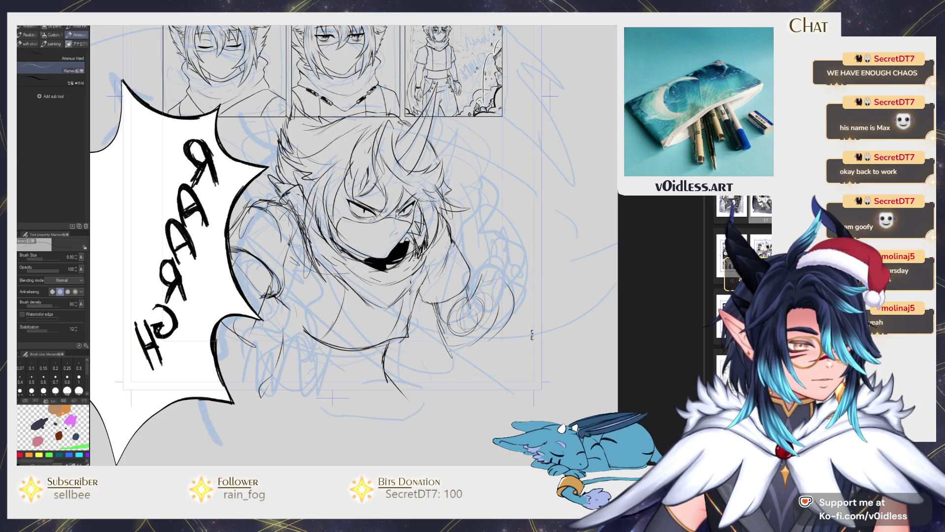
key("m")
mouse_move(441, 239)
left_mouse_down()
mouse_move(505, 315)
mouse_move(443, 253)
left_mouse_up()
key("ctrl+t")
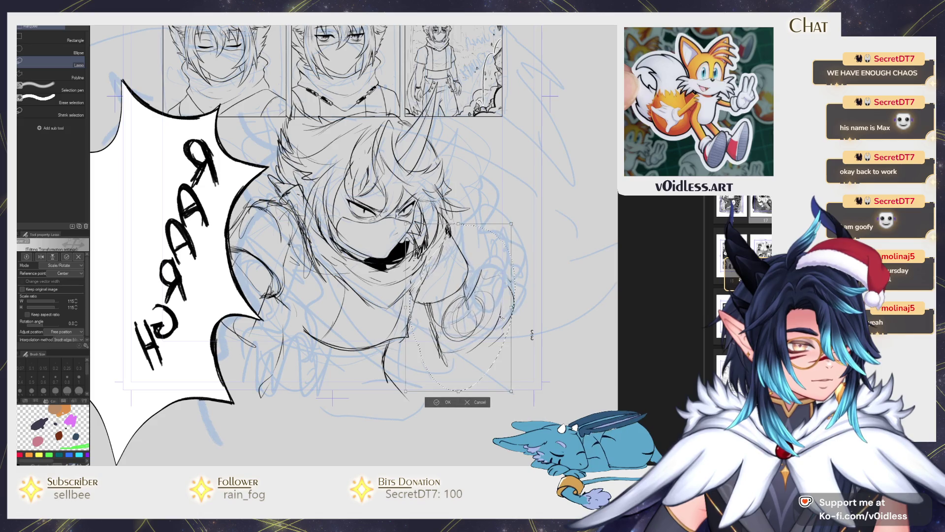
key("Return")
- Rough in strokes around the chest and shoulder, erasing stray shoulder marks
key("p")
mouse_move(428, 310)
left_mouse_down()
mouse_move(458, 359)
mouse_move(485, 340)
left_mouse_up()
key("e")
key("p")
mouse_move(480, 281)
left_mouse_down()
mouse_move(456, 303)
mouse_move(439, 347)
left_mouse_up()
left_click_drag(455, 352, 473, 358)
left_click_drag(503, 301, 491, 341)
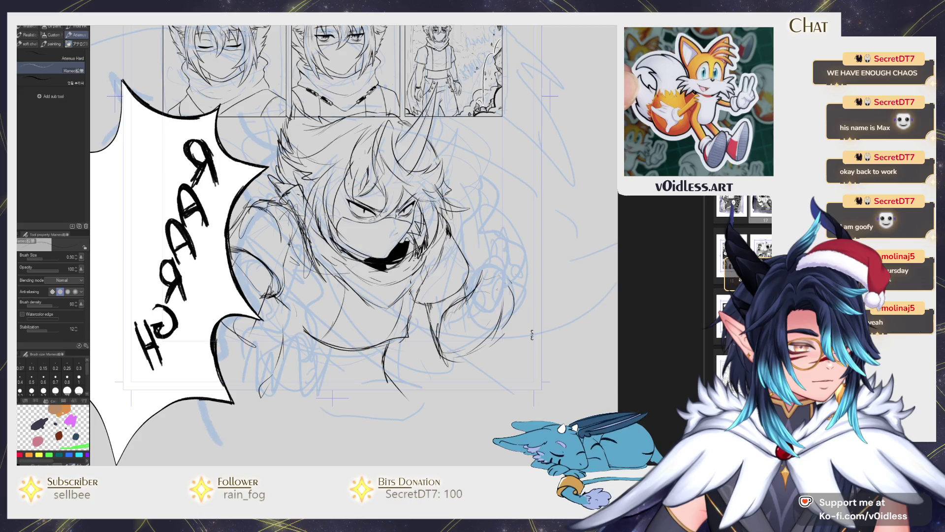
mouse_move(475, 286)
left_mouse_down()
mouse_move(495, 320)
mouse_move(485, 332)
left_mouse_up()
key("e")
mouse_move(520, 268)
left_mouse_down()
mouse_move(471, 330)
mouse_move(480, 286)
mouse_move(492, 335)
left_mouse_up()
key("p")
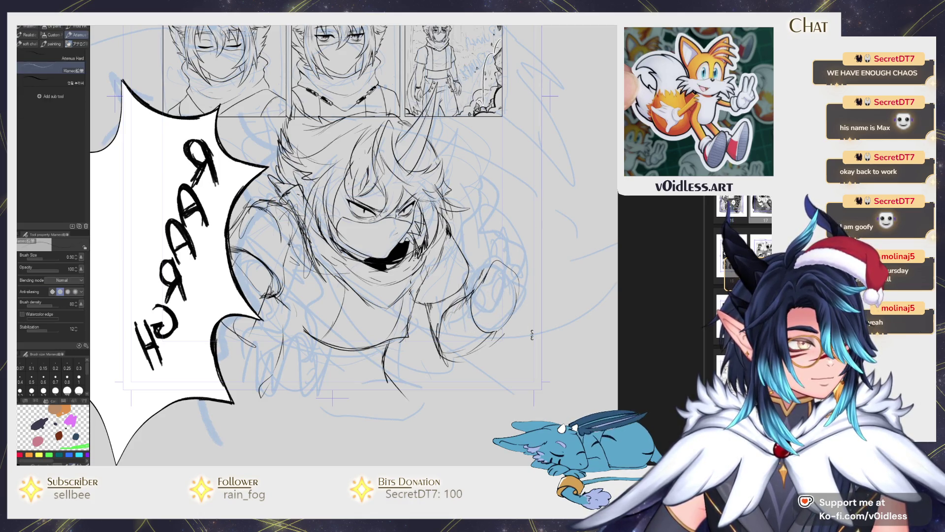
- Redraw the shoulder lines and the raised hand's outline, then flip the canvas back to normal
left_click_drag(508, 270, 491, 300)
key("e")
key("p")
mouse_move(502, 266)
left_mouse_down()
mouse_move(471, 315)
mouse_move(489, 330)
mouse_move(474, 305)
mouse_move(479, 315)
left_mouse_up()
mouse_move(473, 309)
left_mouse_down()
mouse_move(491, 330)
mouse_move(514, 307)
mouse_move(520, 283)
mouse_move(495, 293)
mouse_move(523, 305)
left_mouse_up()
key("e")
key("p")
left_click_drag(505, 270, 473, 309)
left_click_drag(488, 261, 475, 292)
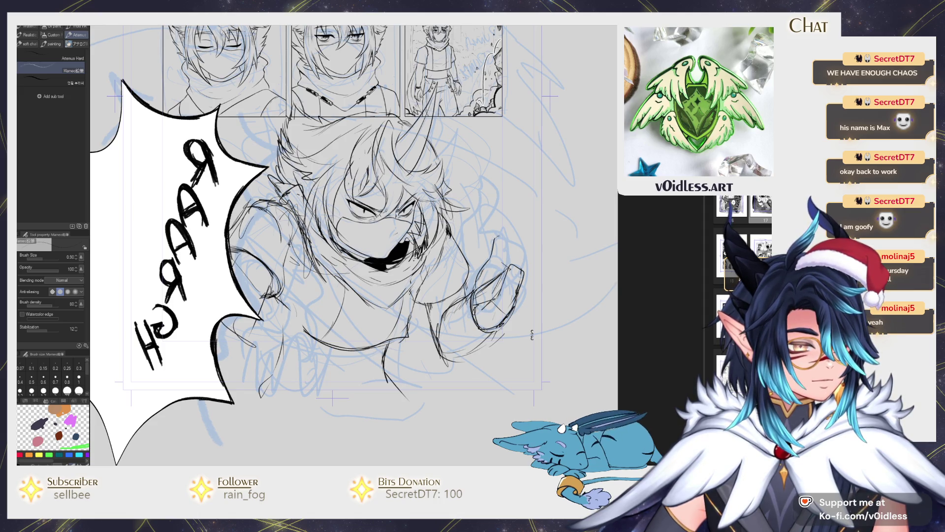
key("ctrl+z")
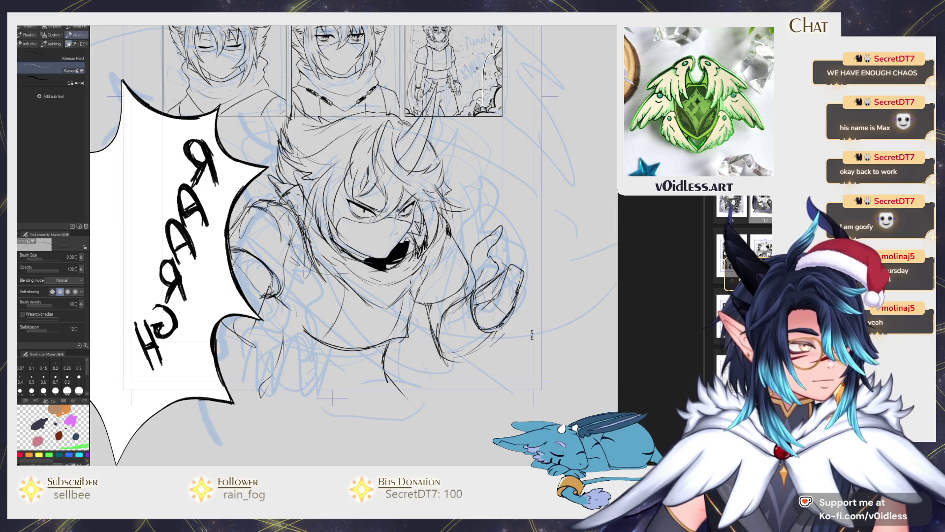
key("h")
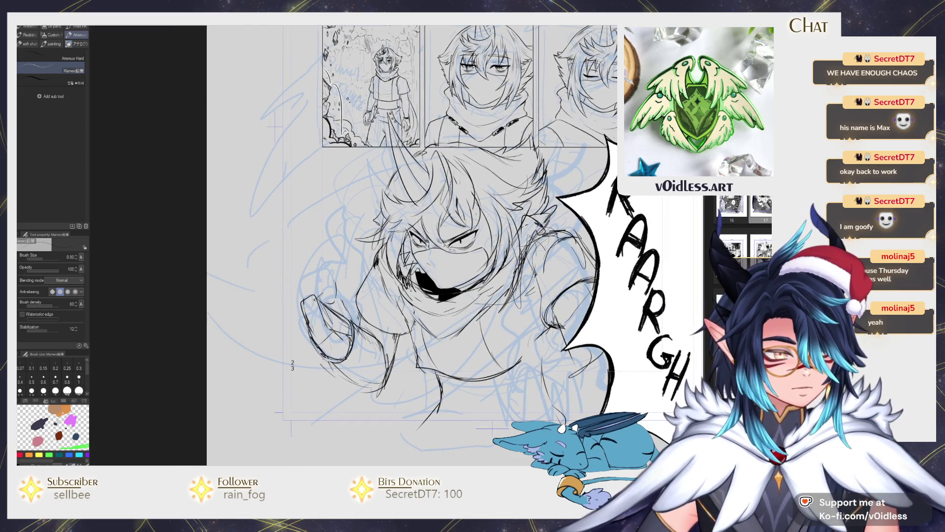
- Draw the hand's outer edge and finger lines, then liquify the lines into shape
mouse_move(340, 262)
left_mouse_down()
mouse_move(355, 298)
mouse_move(347, 326)
left_mouse_up()
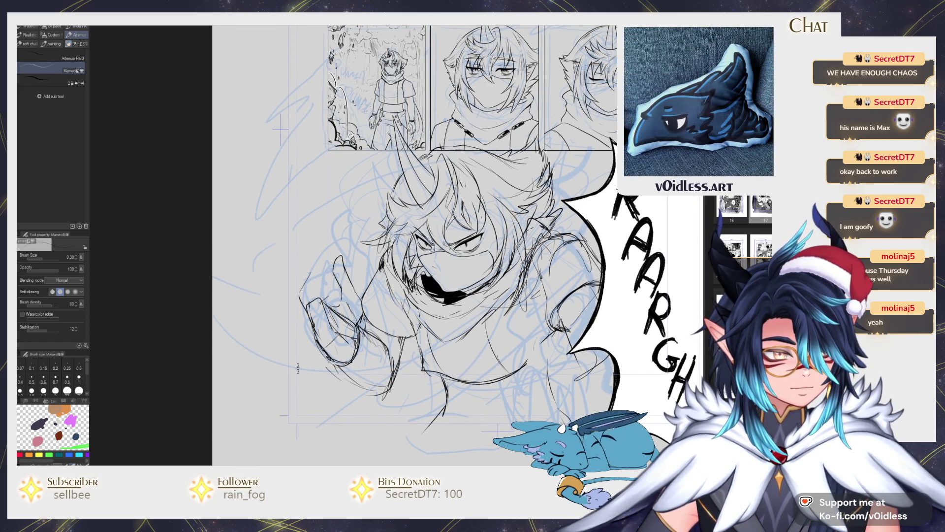
mouse_move(336, 261)
left_mouse_down()
mouse_move(316, 305)
mouse_move(305, 290)
mouse_move(346, 266)
mouse_move(302, 337)
mouse_move(345, 296)
left_mouse_up()
left_click_drag(313, 351, 328, 328)
left_click_drag(323, 331, 353, 315)
left_click_drag(325, 347, 359, 298)
key("ctrl+z")
key("ctrl+z")
key("ctrl+z")
key("j")
left_click_drag(308, 374, 322, 335)
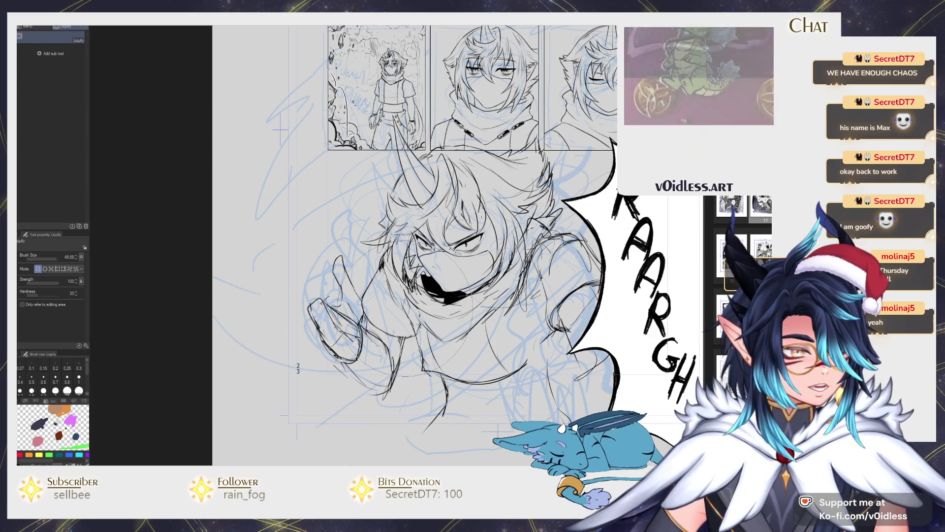
key("p")
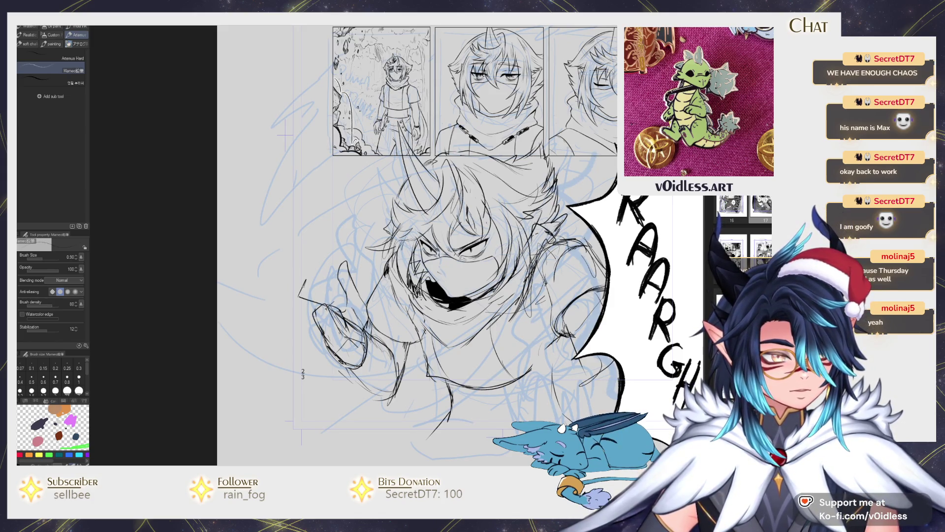
- Add a raised finger, the hand's lower edge and short finger strokes, zoomed in on the hand
mouse_move(289, 295)
left_mouse_down()
mouse_move(305, 261)
mouse_move(306, 296)
mouse_move(329, 316)
left_mouse_up()
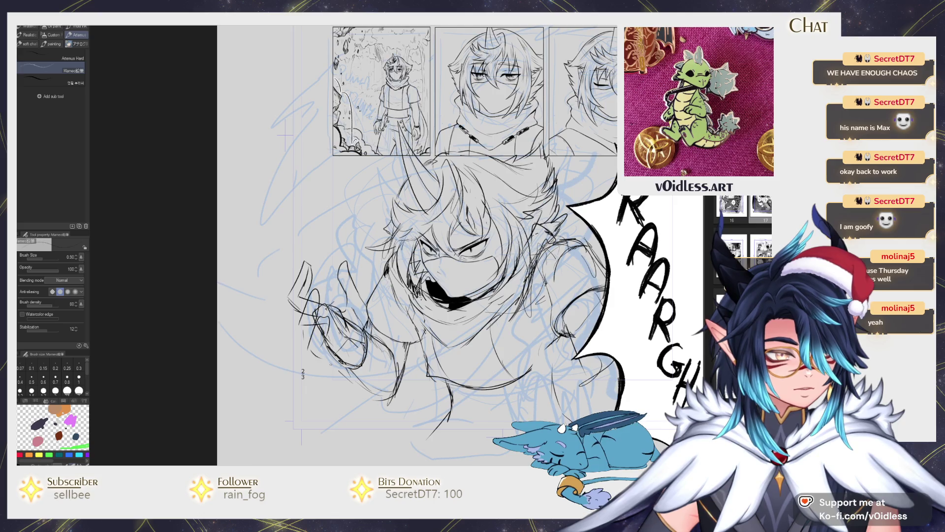
left_click_drag(329, 363, 343, 330)
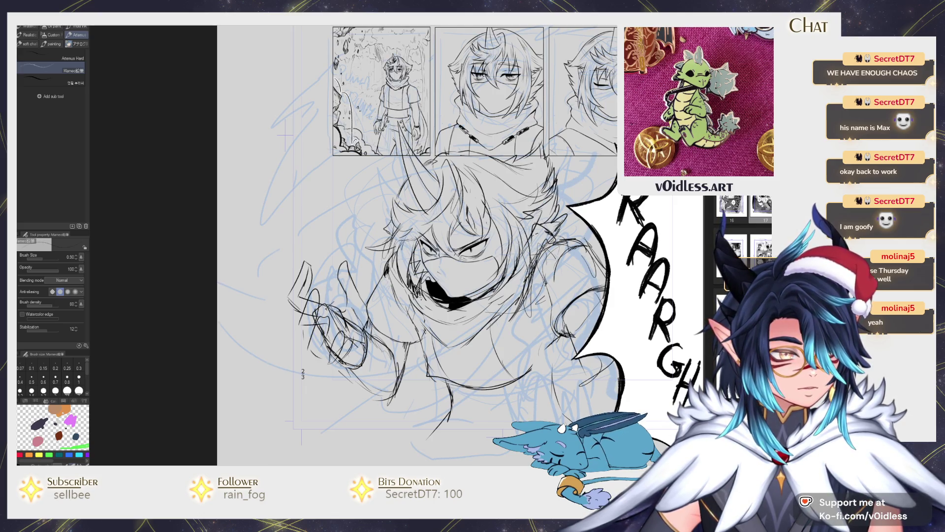
key("ctrl+minus")
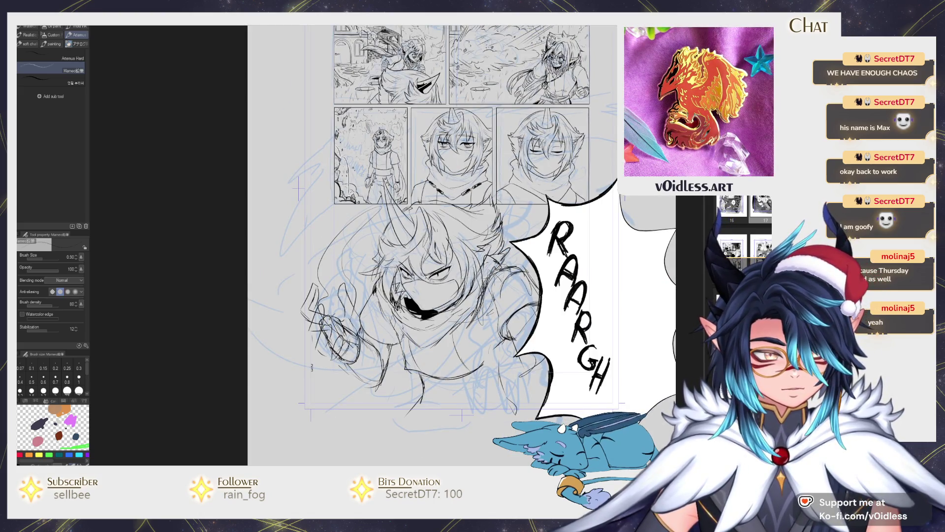
key("ctrl+plus")
mouse_move(309, 291)
left_mouse_down()
mouse_move(328, 339)
mouse_move(347, 327)
mouse_move(337, 360)
left_mouse_up()
left_click_drag(327, 328, 346, 364)
scroll(374, 315, "down", 2)
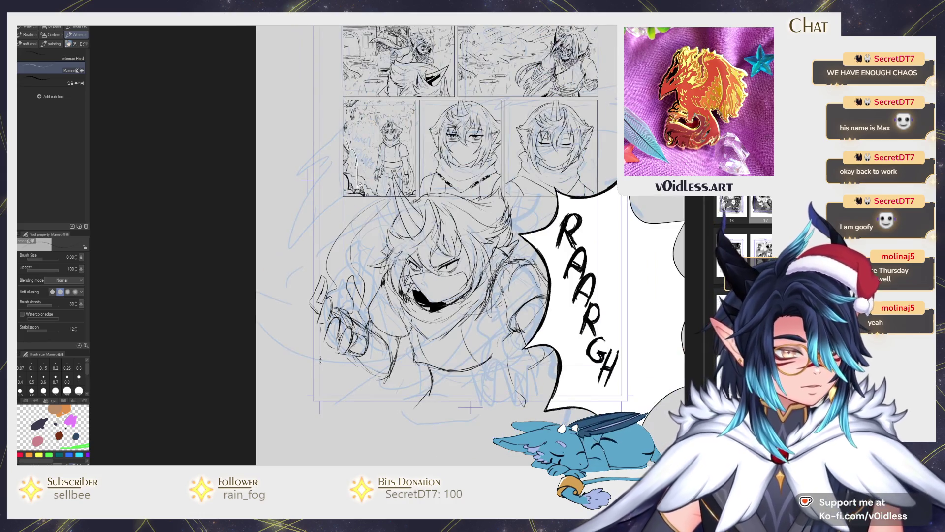
- Liquify the raised hand into a new shape
left_click_drag(550, 307, 521, 302)
key("j")
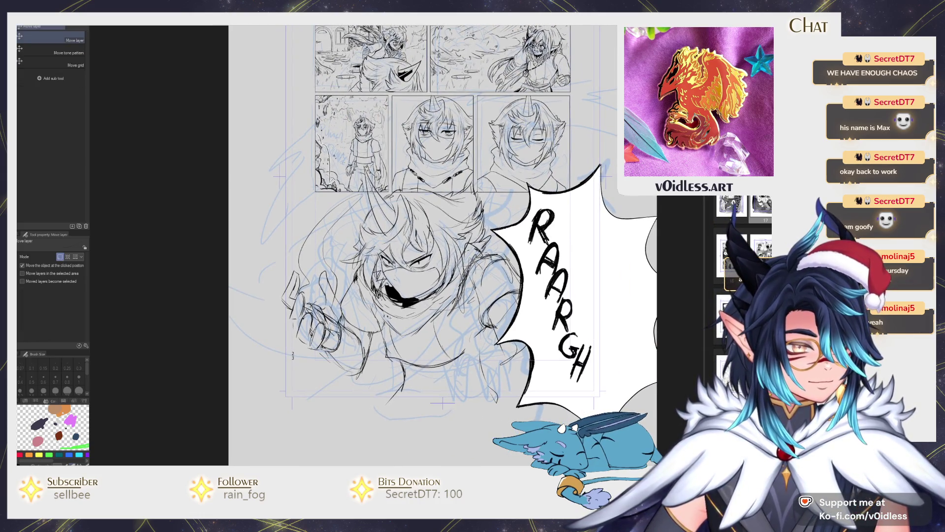
mouse_move(316, 351)
left_mouse_down()
mouse_move(275, 331)
mouse_move(290, 347)
mouse_move(316, 306)
mouse_move(325, 246)
left_mouse_up()
key("p")
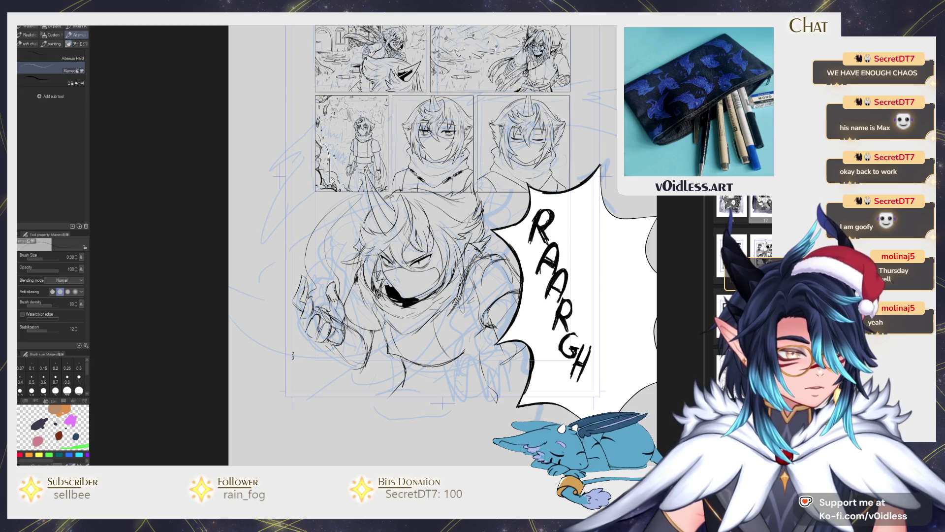
- Lasso the hand, flip it horizontally, and shift it slightly left and down
key("m")
mouse_move(323, 358)
left_mouse_down()
mouse_move(286, 296)
mouse_move(351, 328)
mouse_move(459, 342)
mouse_move(517, 377)
mouse_move(523, 432)
left_mouse_up()
key("ctrl+t")
key("h")
key("h")
left_click_drag(490, 366, 461, 374)
key("Return")
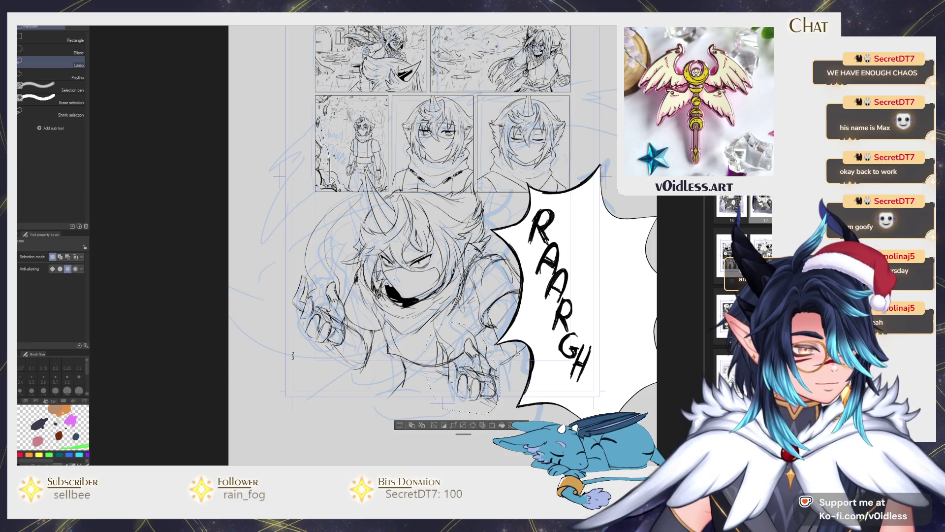
key("ctrl+d")
- Sketch and rework the lines of the lower hand near the arm
key("b")
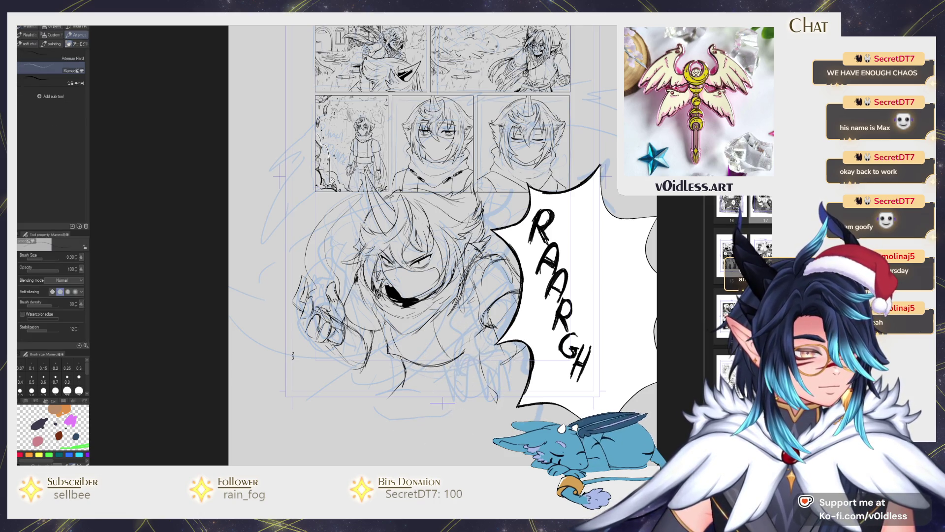
mouse_move(497, 340)
left_mouse_down()
mouse_move(476, 364)
mouse_move(520, 379)
mouse_move(480, 357)
mouse_move(473, 379)
mouse_move(470, 369)
mouse_move(495, 381)
left_mouse_up()
key("e")
key("b")
key("e")
key("b")
mouse_move(492, 357)
left_mouse_down()
mouse_move(467, 394)
mouse_move(455, 391)
left_mouse_up()
key("e")
key("b")
- Draw the vertical and curved strokes of the ringed wrist bands
mouse_move(452, 355)
left_mouse_down()
mouse_move(443, 379)
mouse_move(451, 371)
left_mouse_up()
mouse_move(458, 368)
left_mouse_down()
mouse_move(449, 383)
mouse_move(470, 383)
mouse_move(438, 384)
left_mouse_up()
key("e")
key("b")
left_click_drag(443, 350, 438, 382)
mouse_move(441, 355)
left_mouse_down()
mouse_move(435, 380)
mouse_move(454, 387)
left_mouse_up()
mouse_move(462, 356)
left_mouse_down()
mouse_move(456, 390)
mouse_move(468, 389)
left_mouse_up()
mouse_move(472, 360)
left_mouse_down()
mouse_move(468, 389)
mouse_move(479, 386)
left_mouse_up()
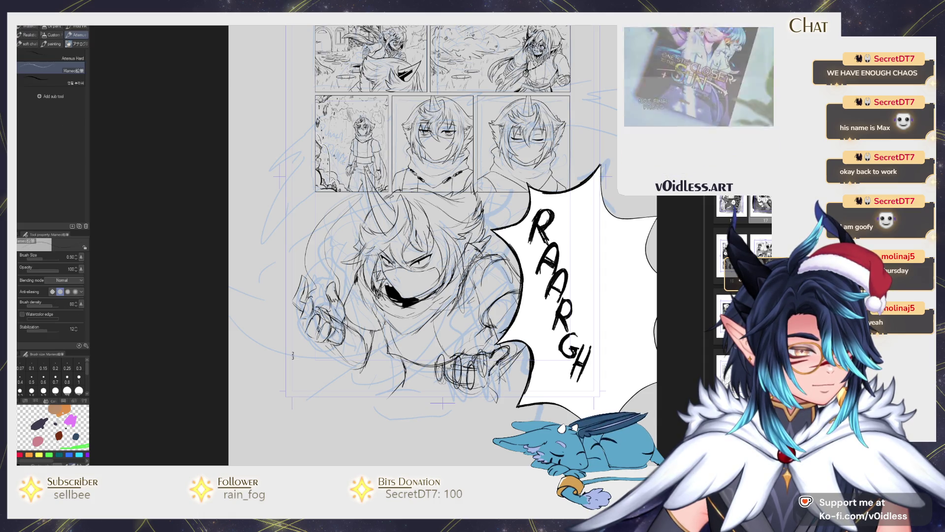
- Clean up stray lines around the wrist rings and try a stroke along the figure's bottom
key("e")
mouse_move(458, 358)
left_mouse_down()
mouse_move(455, 394)
mouse_move(486, 387)
left_mouse_up()
key("p")
left_click_drag(486, 371, 488, 387)
key("e")
key("p")
left_click_drag(514, 339, 507, 370)
key("e")
key("p")
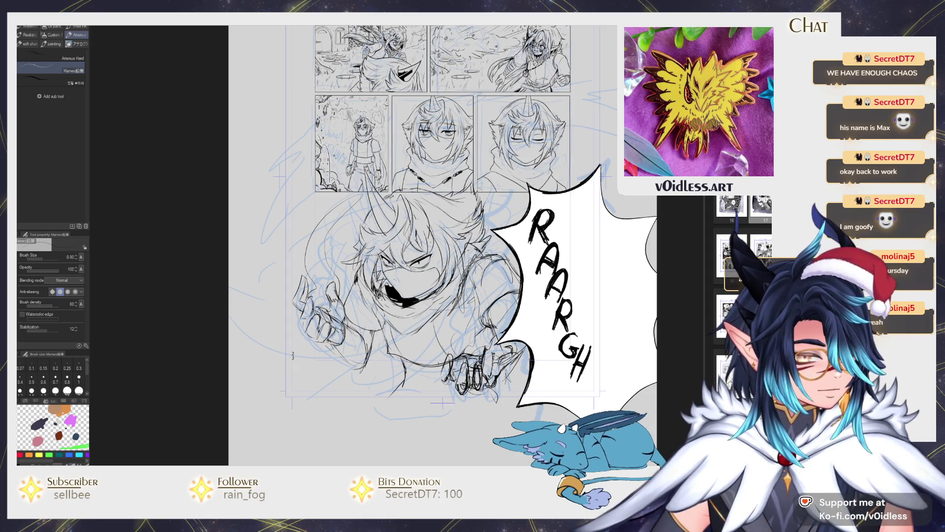
key("j")
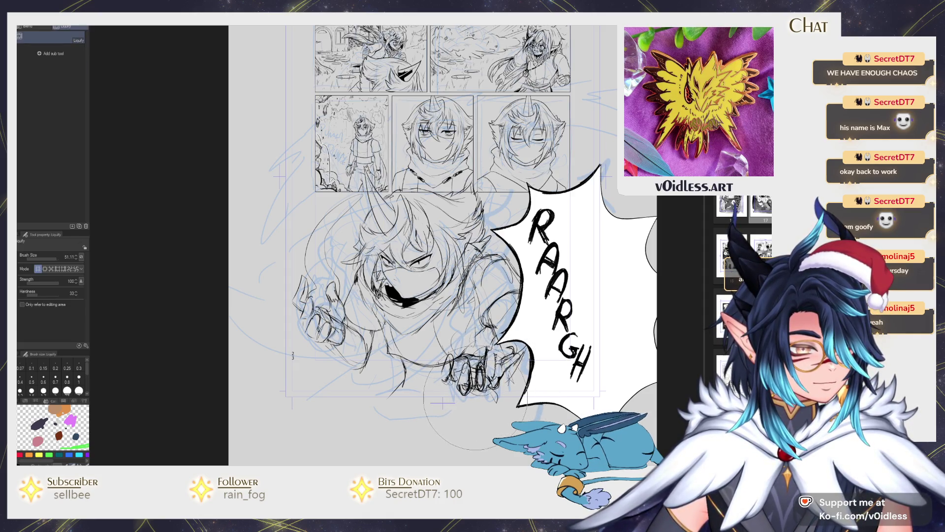
key("p")
mouse_move(451, 405)
left_mouse_down()
mouse_move(386, 391)
mouse_move(401, 409)
mouse_move(396, 394)
mouse_move(414, 389)
mouse_move(404, 375)
left_mouse_up()
key("e")
key("p")
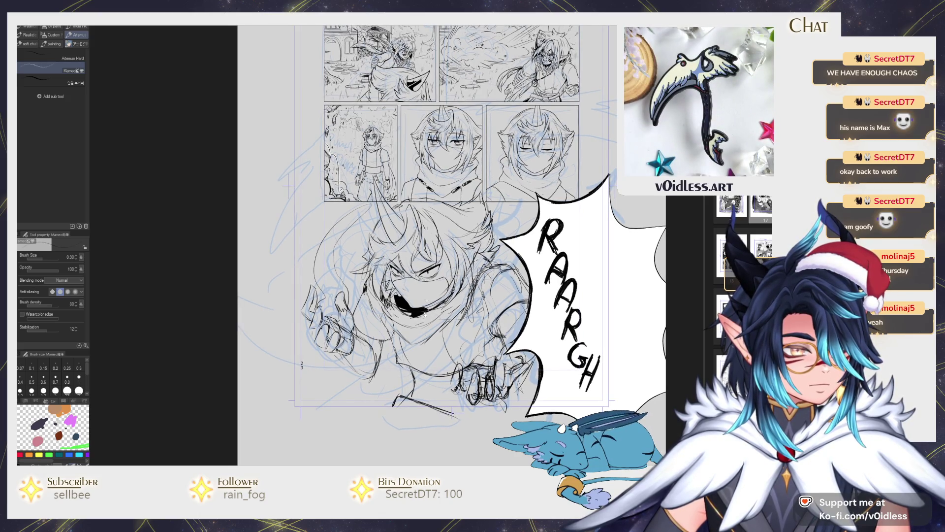
- Add short strokes along the lower figure, then turn the whole rough sketch light blue
left_click_drag(426, 300, 438, 291)
mouse_move(423, 362)
left_mouse_down()
mouse_move(395, 394)
mouse_move(328, 394)
left_mouse_up()
left_click_drag(443, 296, 449, 307)
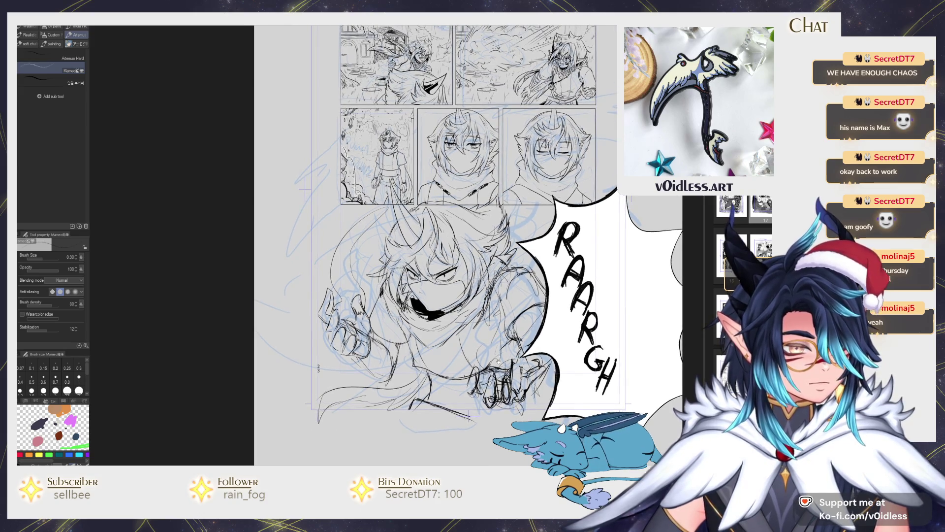
left_click_drag(498, 362, 496, 357)
key("ctrl+e")
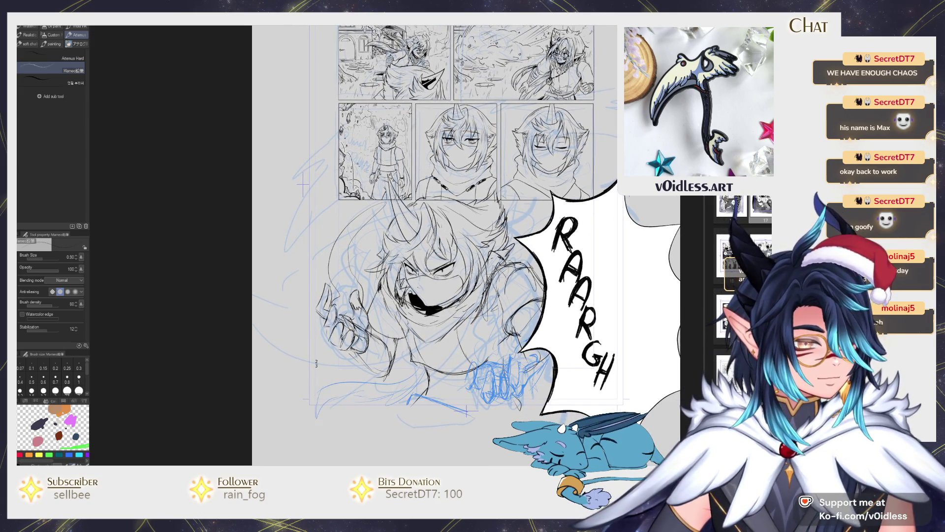
key("ctrl+e")
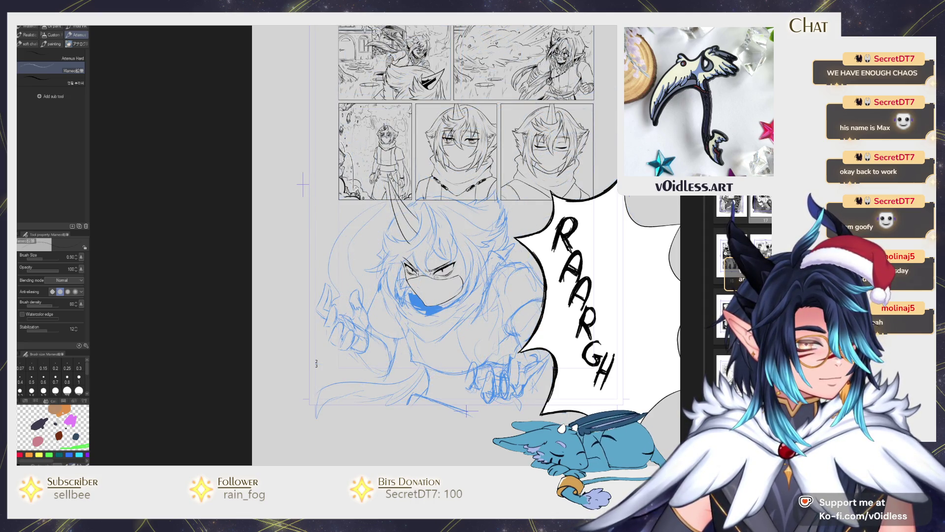
- Zoom in and ink the outline of the horn in black
scroll(448, 278, "up", 3)
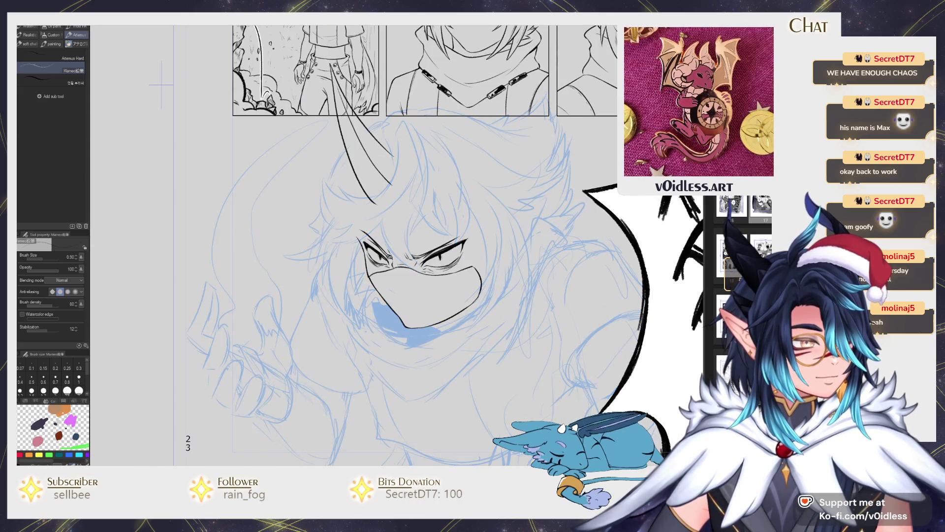
scroll(419, 222, "up", 3)
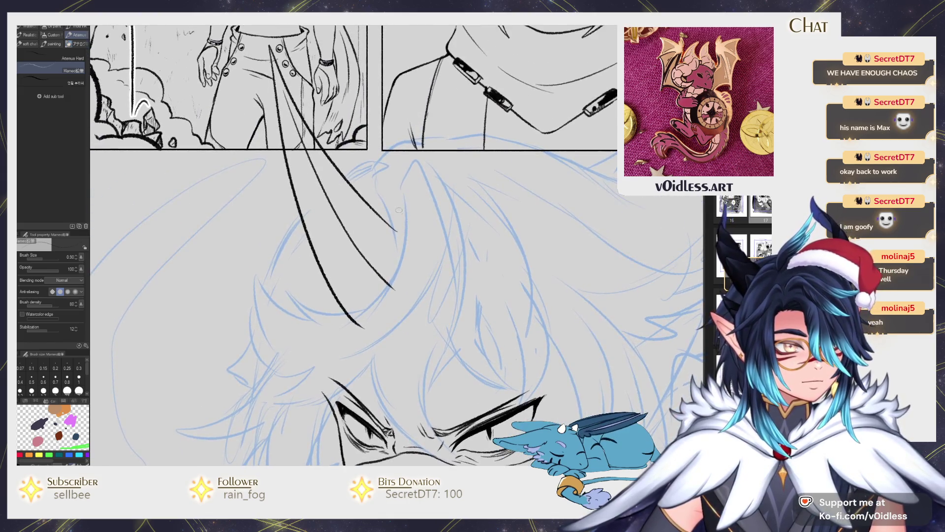
left_click_drag(382, 197, 402, 265)
mouse_move(409, 207)
left_mouse_down()
mouse_move(401, 251)
mouse_move(288, 290)
mouse_move(368, 276)
mouse_move(378, 326)
mouse_move(311, 284)
left_mouse_up()
- Ink the hair strands to the left of and below the horn
mouse_move(315, 241)
left_mouse_down()
mouse_move(303, 312)
mouse_move(326, 343)
left_mouse_up()
key("ctrl+z")
mouse_move(310, 249)
left_mouse_down()
mouse_move(303, 315)
mouse_move(335, 347)
left_mouse_up()
left_click_drag(299, 298, 345, 377)
left_click_drag(382, 327, 380, 320)
scroll(381, 320, "down", 3)
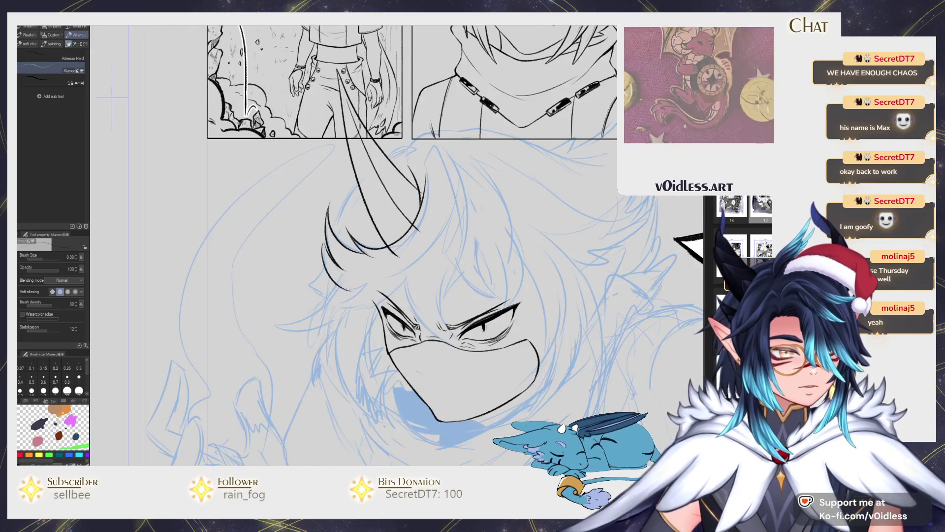
mouse_move(370, 283)
left_mouse_down()
mouse_move(320, 306)
mouse_move(372, 303)
left_mouse_up()
mouse_move(369, 304)
left_mouse_down()
mouse_move(394, 290)
mouse_move(384, 296)
left_mouse_up()
mouse_move(382, 301)
left_mouse_down()
mouse_move(409, 273)
mouse_move(436, 335)
left_mouse_up()
- Ink the lines around the eyes and a shorter brow line between them
mouse_move(411, 288)
left_mouse_down()
mouse_move(436, 332)
mouse_move(492, 350)
left_mouse_up()
key("ctrl+z")
mouse_move(419, 307)
left_mouse_down()
mouse_move(487, 350)
mouse_move(457, 347)
left_mouse_up()
key("ctrl+z")
key("ctrl+z")
left_click_drag(422, 320, 485, 345)
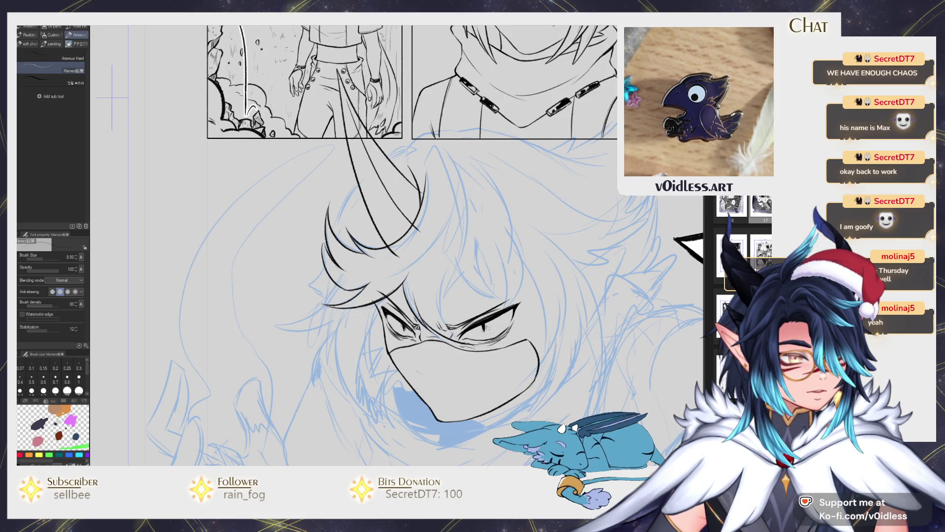
left_click_drag(443, 319, 478, 345)
left_click_drag(446, 273, 439, 322)
- Ink the long hair strands arching from the top down over the forehead
left_click_drag(457, 250, 439, 310)
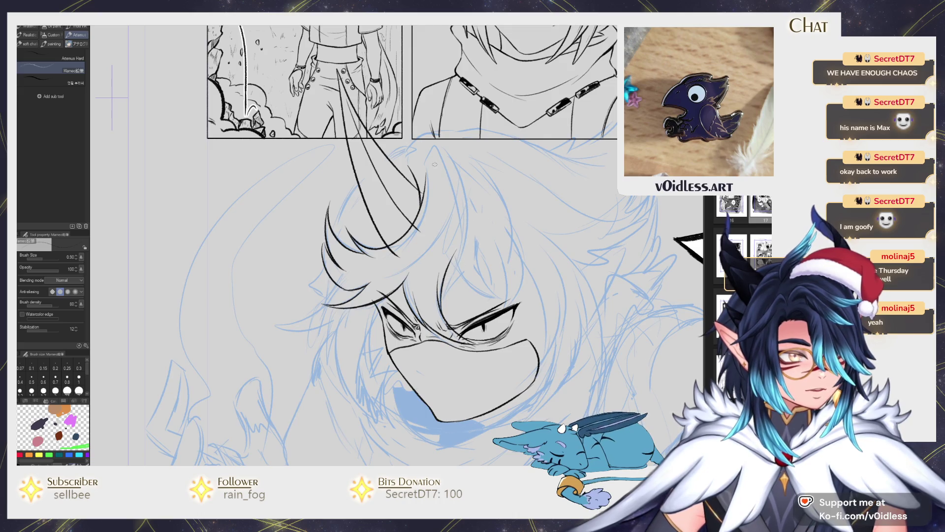
mouse_move(427, 157)
left_mouse_down()
mouse_move(457, 237)
mouse_move(442, 143)
left_mouse_up()
key("ctrl+z")
left_click_drag(480, 223, 446, 143)
left_click_drag(451, 214, 413, 266)
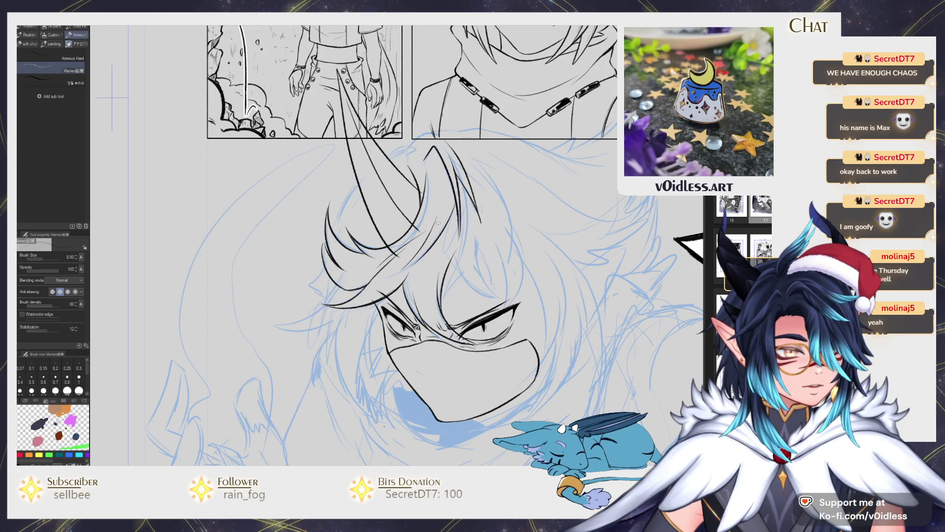
left_click_drag(431, 249, 431, 309)
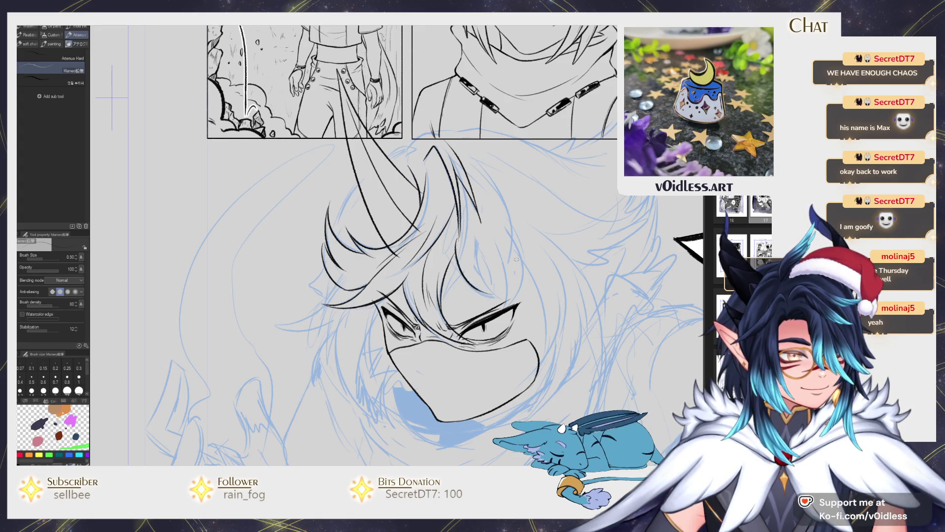
mouse_move(457, 237)
left_mouse_down()
mouse_move(501, 289)
mouse_move(469, 237)
left_mouse_up()
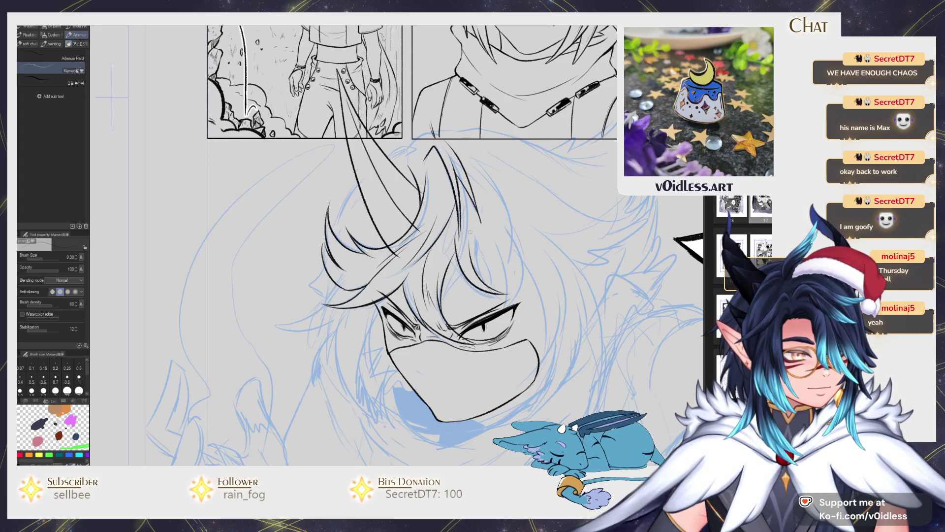
mouse_move(477, 277)
left_mouse_down()
mouse_move(476, 224)
mouse_move(502, 287)
left_mouse_up()
mouse_move(488, 237)
left_mouse_down()
mouse_move(510, 307)
mouse_move(509, 286)
left_mouse_up()
- Ink the strands on the right side of the hair and extend its right edge
left_click_drag(498, 323, 524, 243)
left_click_drag(525, 291, 502, 209)
mouse_move(521, 256)
left_mouse_down()
mouse_move(547, 314)
mouse_move(531, 377)
left_mouse_up()
left_click_drag(558, 339, 536, 373)
mouse_move(562, 291)
left_mouse_down()
mouse_move(553, 344)
mouse_move(564, 271)
left_mouse_up()
left_click_drag(562, 285, 546, 217)
left_click_drag(551, 280, 546, 217)
key("ctrl+z")
mouse_move(551, 255)
left_mouse_down()
mouse_move(546, 283)
mouse_move(543, 197)
left_mouse_up()
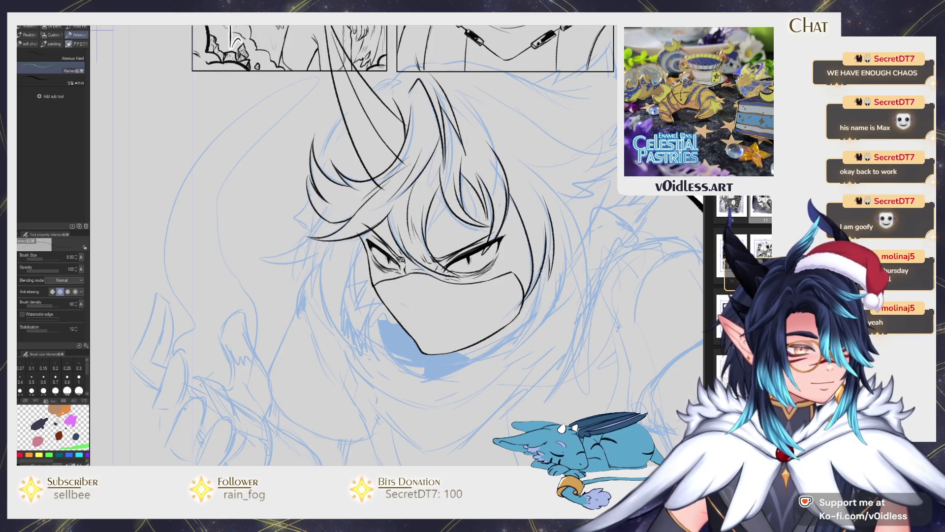
- Ink the right jaw line and along the right cheek
left_click_drag(541, 271, 494, 362)
left_click_drag(561, 270, 522, 353)
key("ctrl+z")
key("ctrl+z")
mouse_move(542, 274)
left_mouse_down()
mouse_move(496, 358)
mouse_move(565, 272)
left_mouse_up()
left_click_drag(533, 336, 571, 284)
left_click_drag(568, 239, 585, 327)
mouse_move(587, 326)
left_mouse_down()
mouse_move(580, 245)
mouse_move(542, 183)
left_mouse_up()
- Ink the outer right hair edge, redrawing it until the stroke is clean
left_click_drag(598, 217, 524, 155)
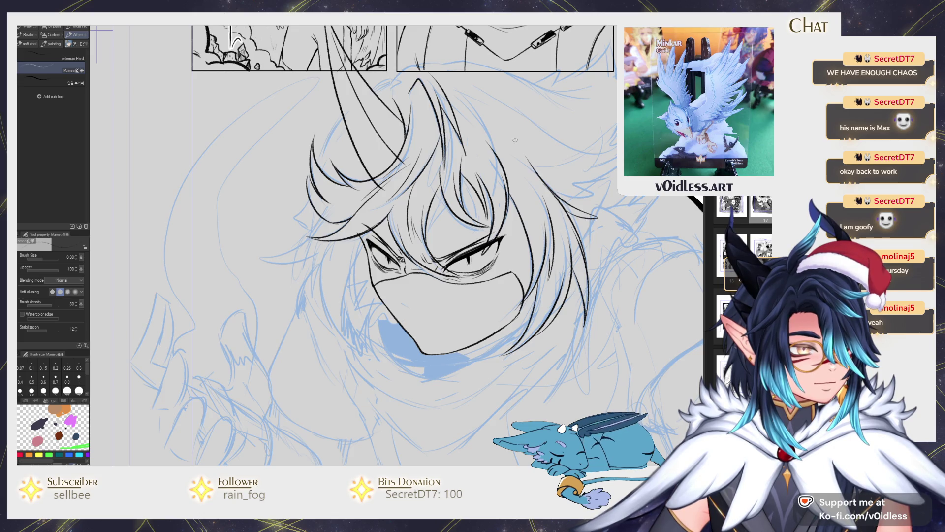
key("ctrl+z")
left_click_drag(594, 225, 514, 147)
key("ctrl+z")
scroll(513, 147, "up", 2)
key("ctrl+z")
left_click_drag(583, 244, 507, 147)
key("ctrl+z")
left_click_drag(593, 247, 511, 150)
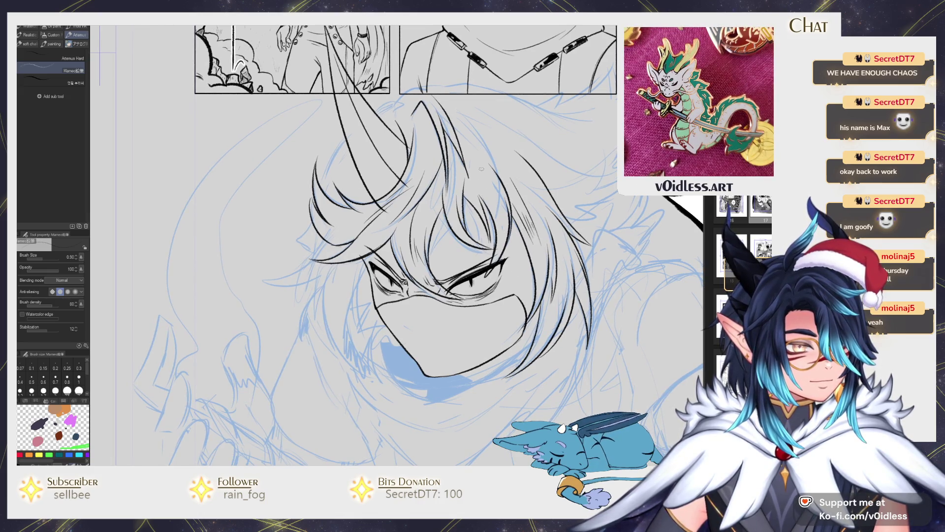
scroll(485, 179, "up", 3)
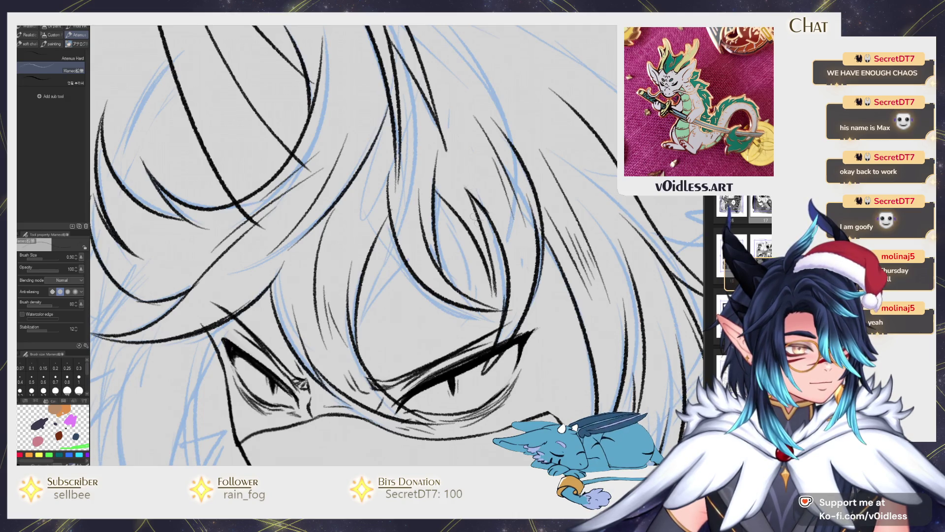
- Ink detail along a hair strand and extend a hair line up to the right
mouse_move(436, 202)
left_mouse_down()
mouse_move(433, 221)
mouse_move(379, 246)
mouse_move(389, 224)
mouse_move(362, 279)
left_mouse_up()
scroll(363, 275, "down", 3)
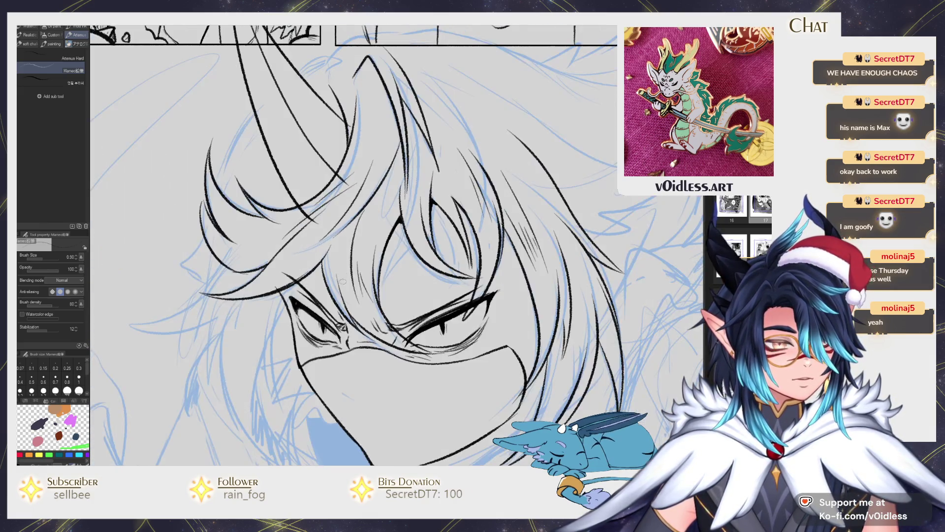
scroll(333, 308, "up", 3)
left_click_drag(333, 307, 394, 270)
mouse_move(279, 281)
left_mouse_down()
mouse_move(367, 288)
mouse_move(399, 278)
left_mouse_up()
- Ink a long hair strand, short strokes near the collar and the neck line
key("e")
key("ctrl+minus")
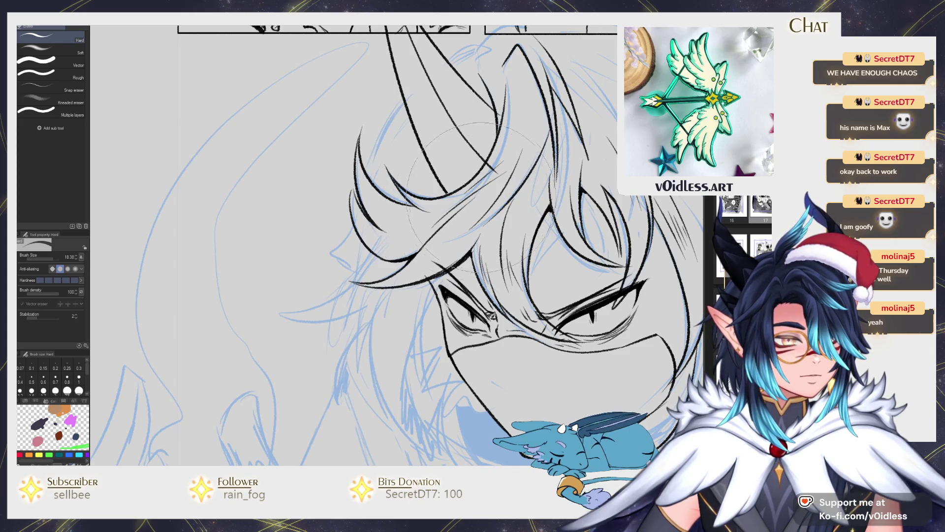
scroll(484, 194, "up", 3)
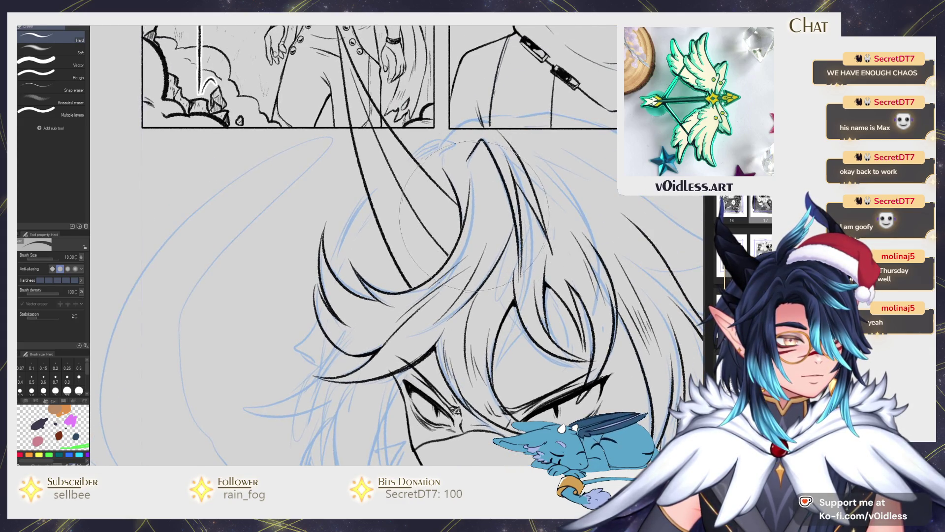
key("p")
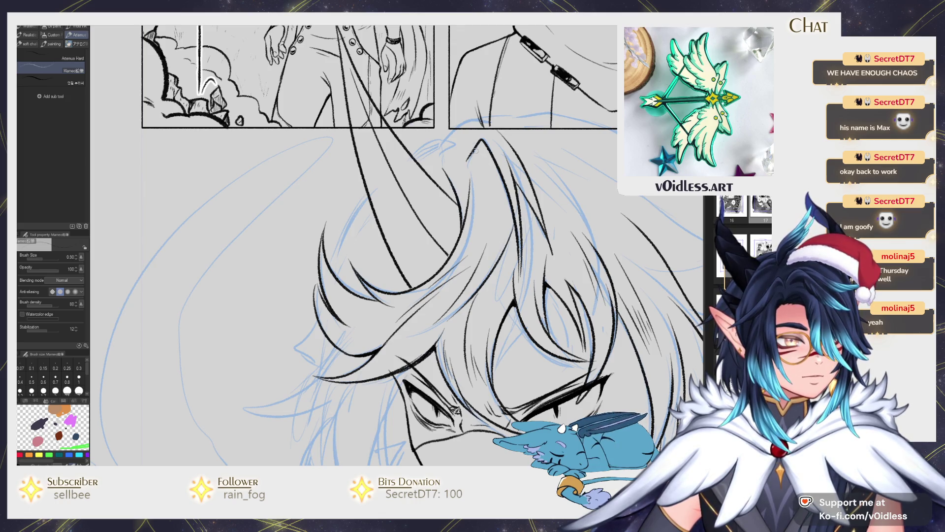
scroll(487, 163, "up", 1)
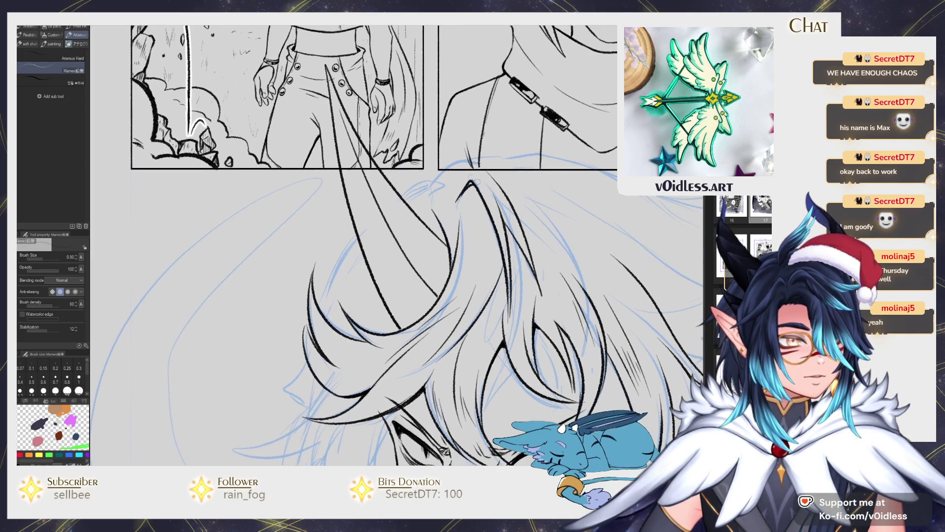
scroll(490, 171, "up", 3)
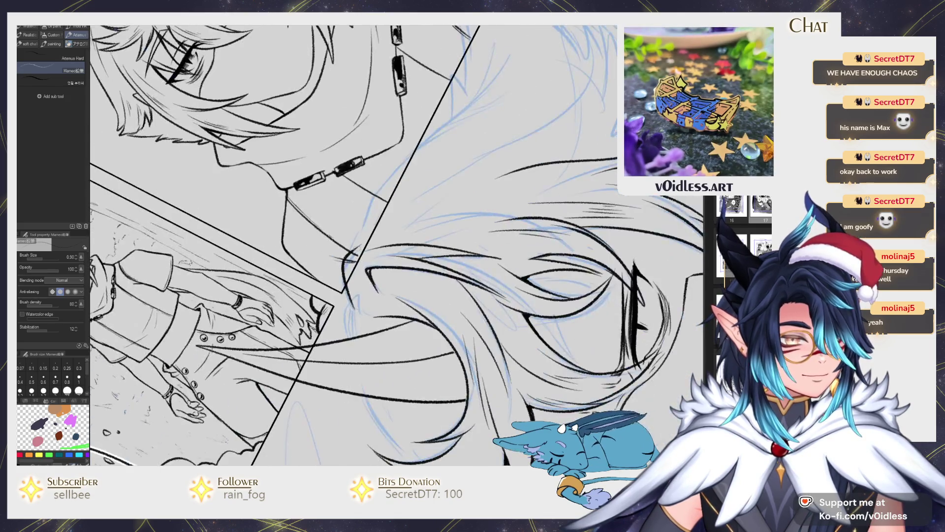
scroll(345, 246, "up", 2)
mouse_move(321, 324)
left_mouse_down()
mouse_move(329, 295)
mouse_move(433, 192)
mouse_move(460, 142)
left_mouse_up()
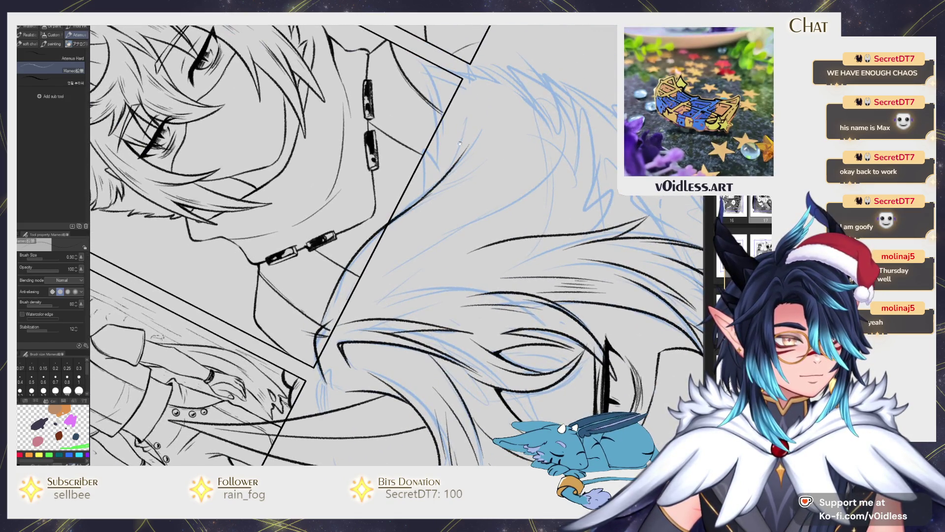
scroll(460, 141, "up", 2)
mouse_move(339, 288)
left_mouse_down()
mouse_move(370, 241)
mouse_move(375, 266)
mouse_move(401, 180)
left_mouse_up()
mouse_move(402, 221)
left_mouse_down()
mouse_move(406, 155)
mouse_move(438, 202)
mouse_move(481, 219)
mouse_move(498, 265)
left_mouse_up()
- Ink more right-side hair strands and the outer edge of the hair
scroll(498, 266, "down", 3)
mouse_move(472, 319)
left_mouse_down()
mouse_move(514, 289)
mouse_move(514, 264)
left_mouse_up()
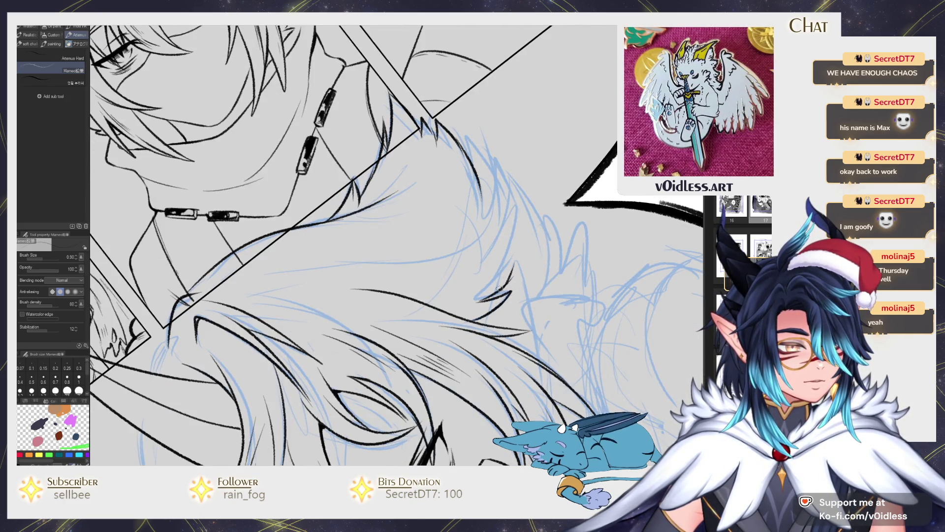
key("ctrl+z")
mouse_move(476, 304)
left_mouse_down()
mouse_move(515, 271)
mouse_move(514, 287)
mouse_move(518, 194)
mouse_move(481, 256)
mouse_move(489, 162)
mouse_move(494, 200)
left_mouse_up()
mouse_move(491, 216)
left_mouse_down()
mouse_move(478, 183)
mouse_move(471, 238)
left_mouse_up()
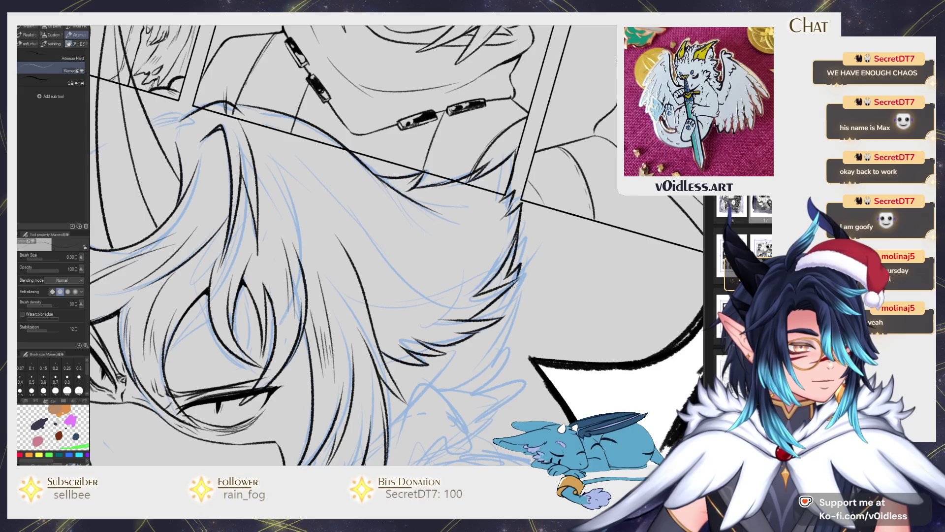
mouse_move(517, 280)
left_mouse_down()
mouse_move(496, 315)
mouse_move(504, 273)
left_mouse_up()
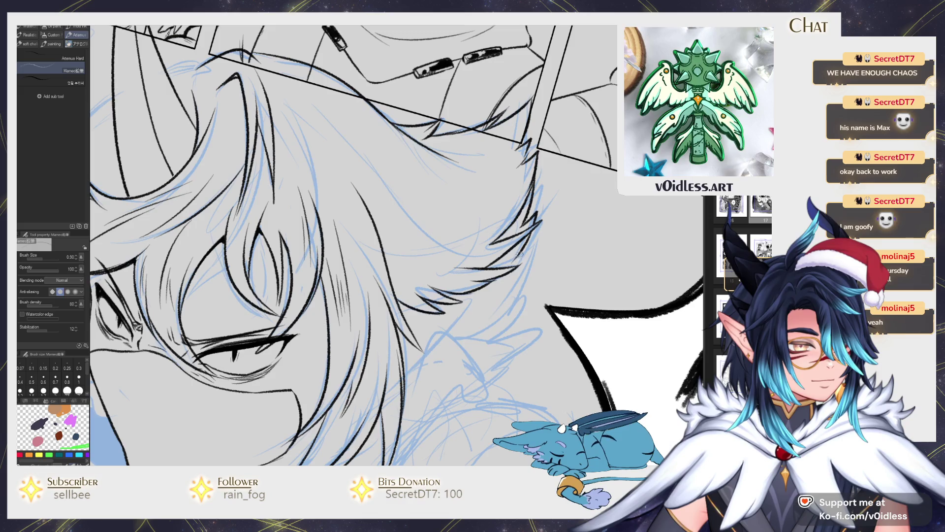
mouse_move(536, 245)
left_mouse_down()
mouse_move(498, 321)
mouse_move(522, 242)
left_mouse_up()
scroll(528, 232, "down", 3)
scroll(527, 233, "up", 2)
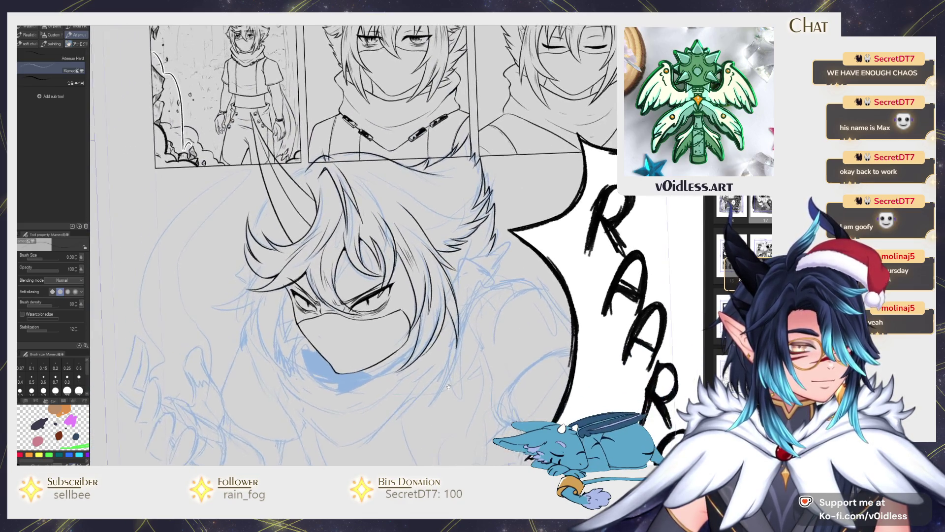
- Ink the left edge of the face, redrawing the line several times
left_click_drag(326, 236, 321, 345)
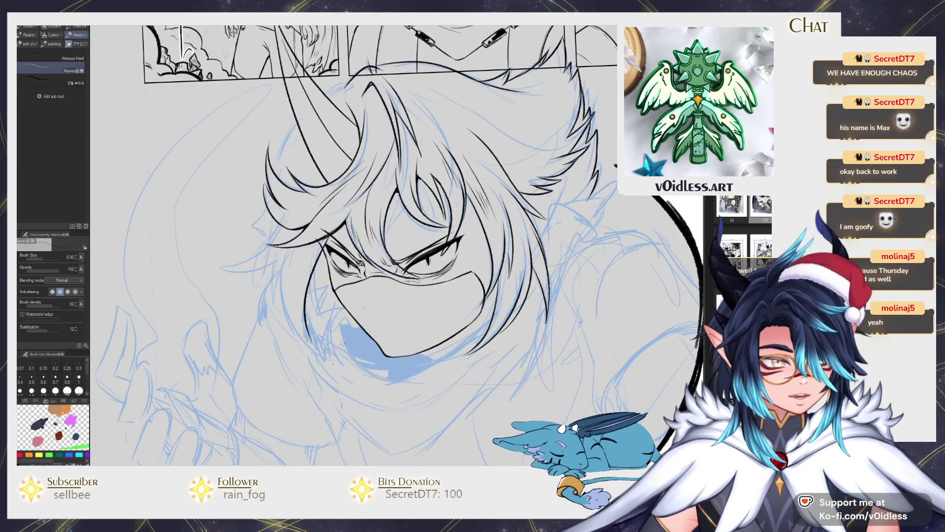
key("ctrl+z")
left_click_drag(325, 247, 305, 338)
scroll(315, 296, "up", 2)
key("ctrl+z")
mouse_move(334, 220)
left_mouse_down()
mouse_move(305, 359)
mouse_move(304, 247)
left_mouse_up()
key("ctrl+z")
left_click_drag(308, 356, 297, 263)
scroll(295, 302, "down", 2)
left_click_drag(310, 372, 296, 293)
mouse_move(291, 345)
left_mouse_down()
mouse_move(319, 358)
mouse_move(295, 285)
left_mouse_up()
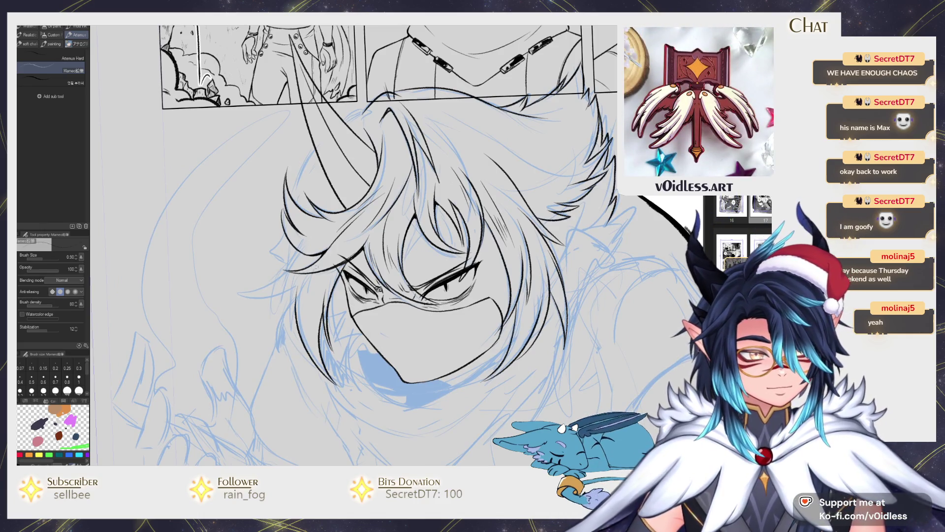
- Attempt the lower left jaw line, undoing the strokes to retry
left_click_drag(365, 392, 318, 341)
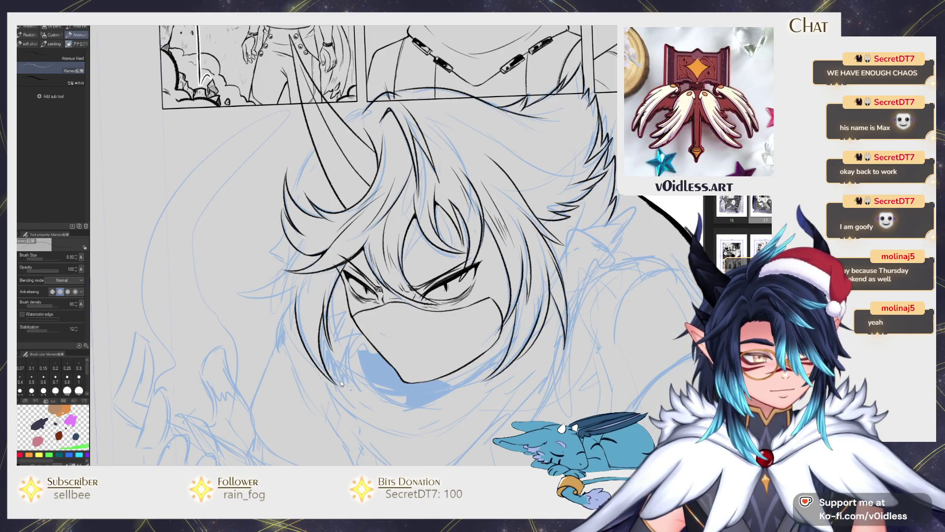
key("ctrl+z")
mouse_move(364, 392)
left_mouse_down()
mouse_move(321, 345)
mouse_move(286, 269)
mouse_move(246, 293)
mouse_move(290, 285)
left_mouse_up()
key("ctrl+z")
key("ctrl+z")
scroll(299, 271, "up", 3)
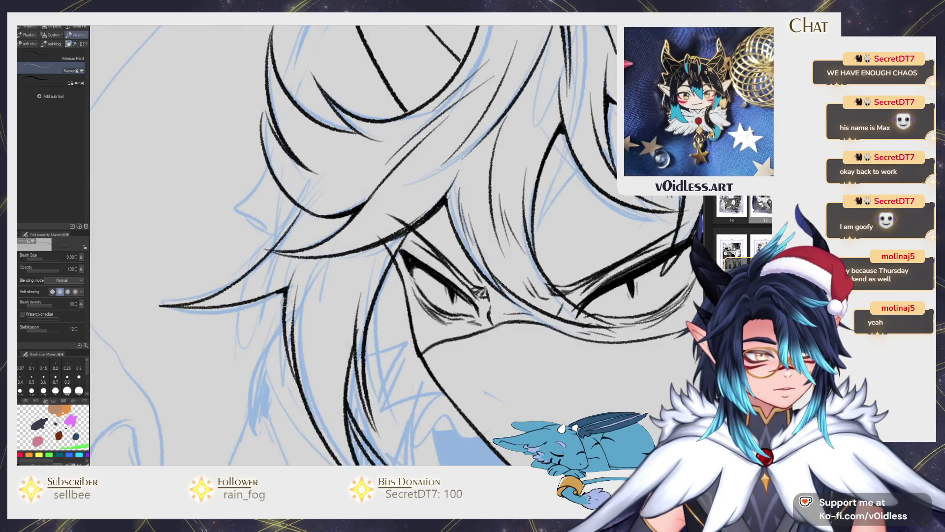
scroll(286, 301, "down", 3)
- Ink hair strands beside the face and set the eraser size to 2.54
left_click_drag(298, 277, 322, 379)
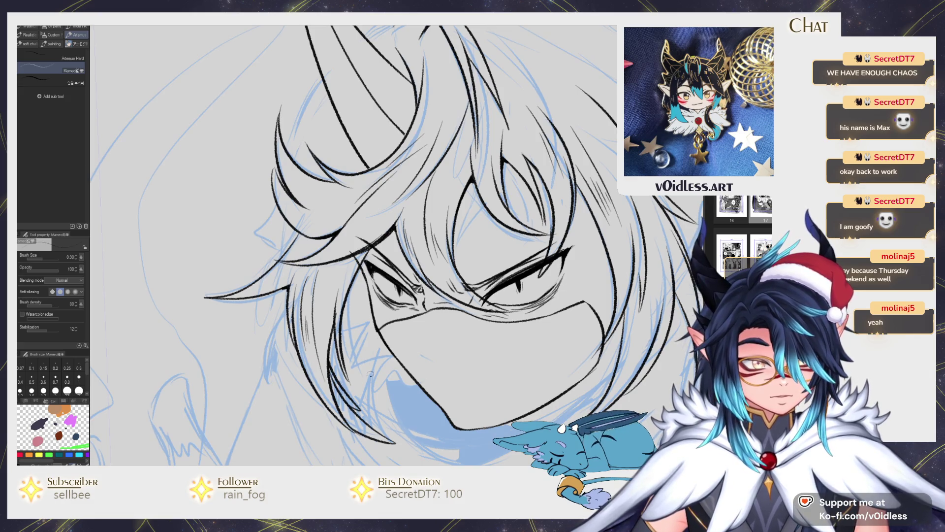
scroll(391, 310, "up", 2)
key("e")
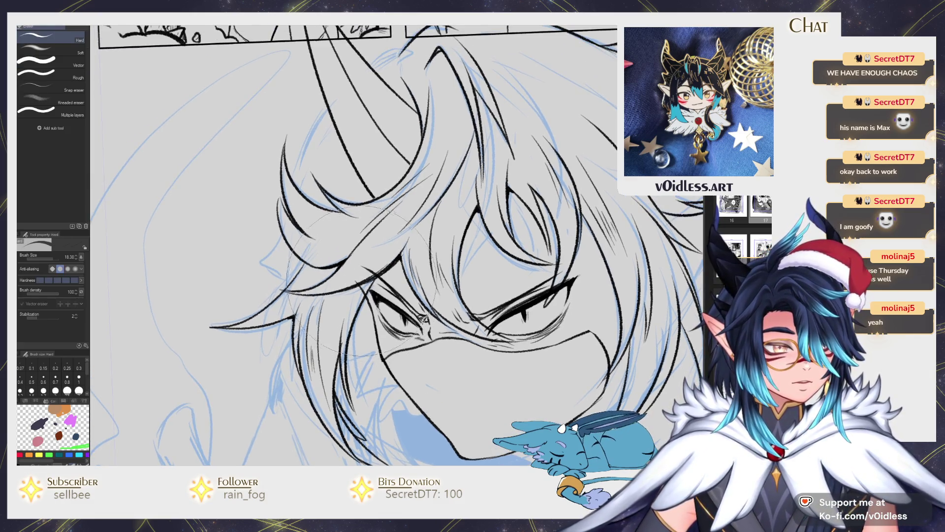
left_click_drag(358, 289, 340, 288)
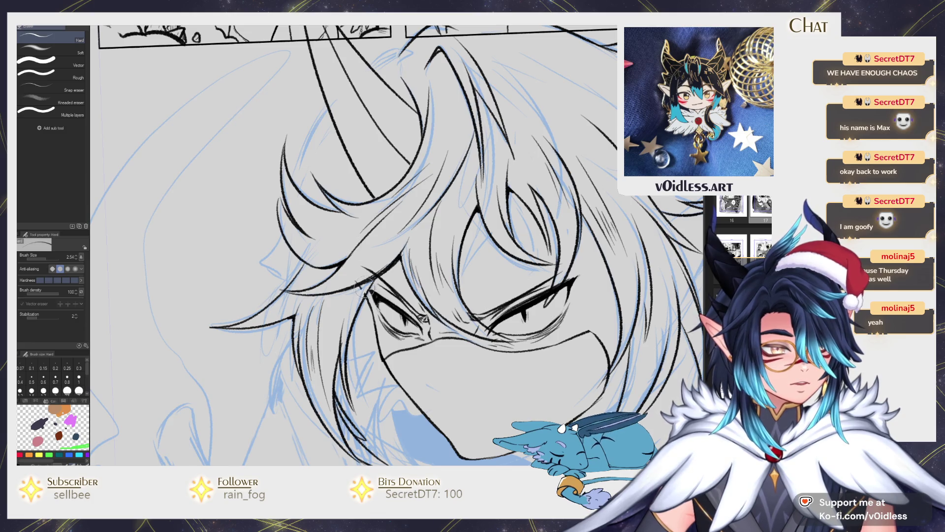
key("p")
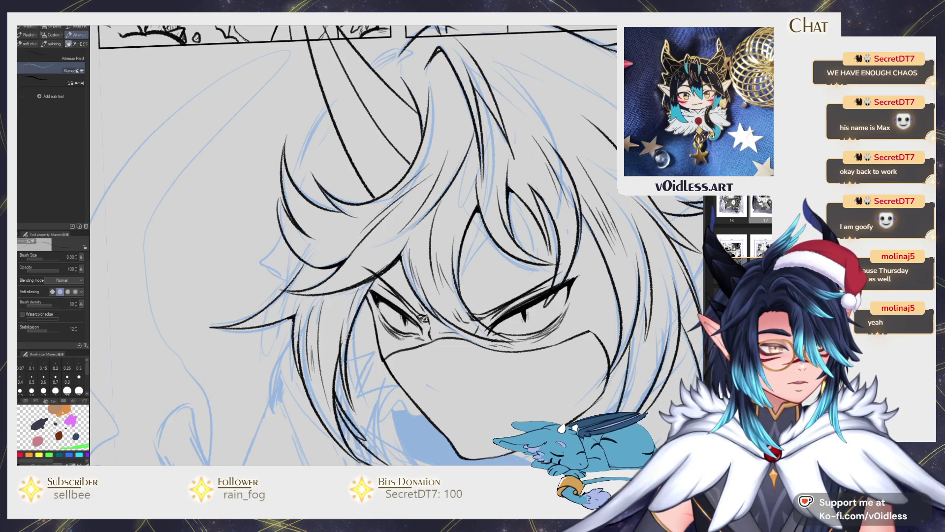
- Ink extra spiky hair strands across the left forehead and the top hair edge
left_click_drag(289, 227, 337, 252)
left_click_drag(287, 197, 309, 224)
left_click_drag(308, 224, 348, 238)
scroll(298, 231, "up", 2)
scroll(305, 240, "down", 2)
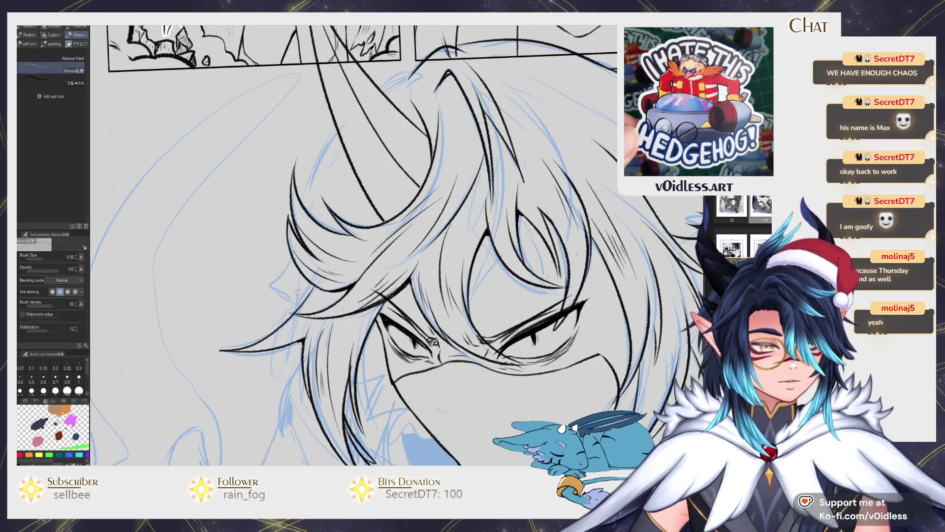
mouse_move(286, 314)
left_mouse_down()
mouse_move(273, 296)
mouse_move(303, 294)
mouse_move(269, 282)
mouse_move(295, 266)
left_mouse_up()
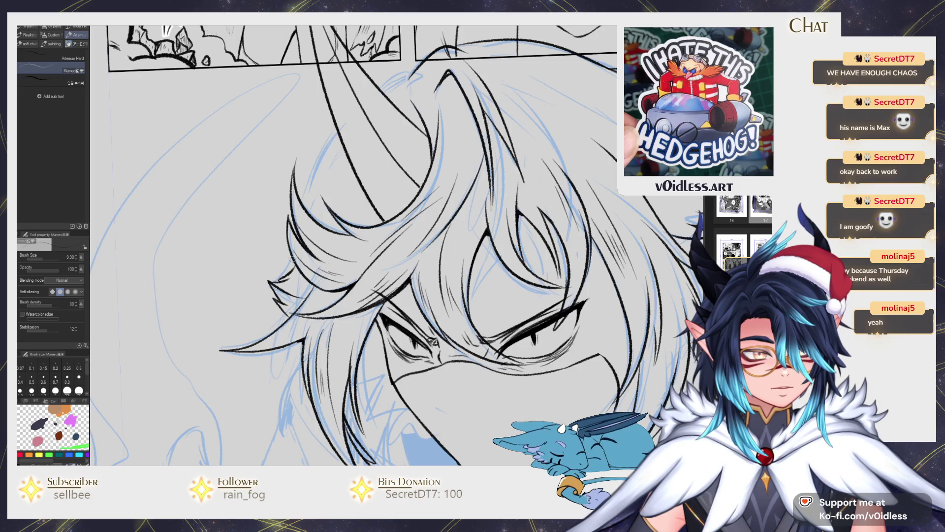
mouse_move(306, 212)
left_mouse_down()
mouse_move(319, 156)
mouse_move(340, 126)
left_mouse_up()
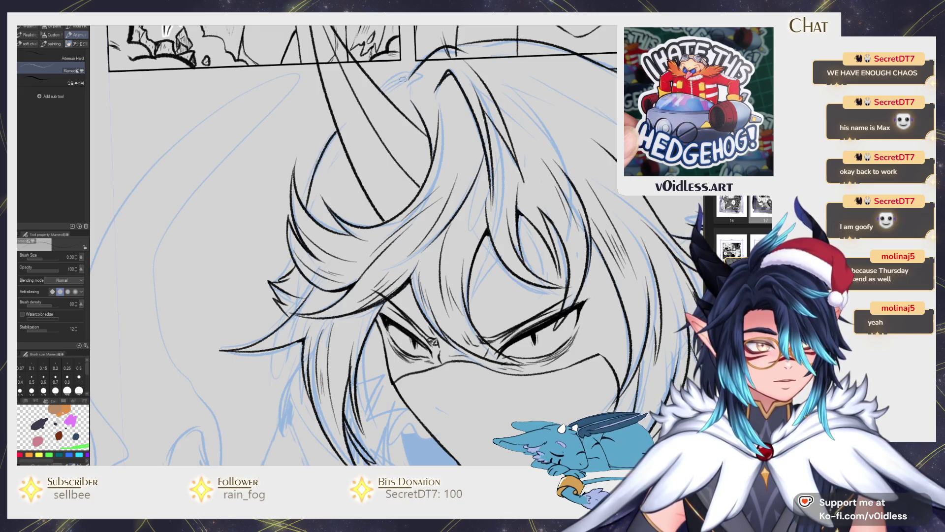
left_click_drag(395, 77, 420, 69)
scroll(362, 246, "down", 5)
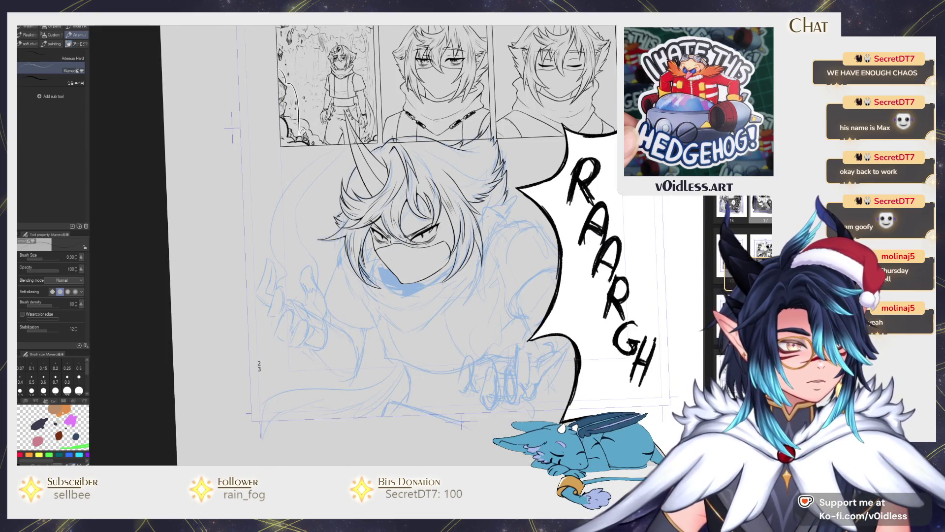
- Ink hair strands through the lower middle of the hair
scroll(399, 333, "up", 5)
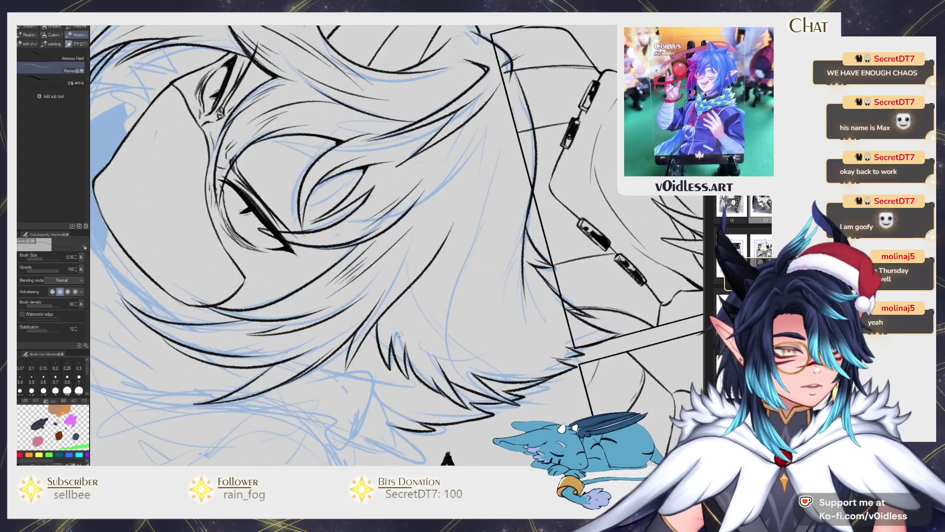
mouse_move(408, 296)
left_mouse_down()
mouse_move(401, 340)
mouse_move(433, 389)
left_mouse_up()
left_click_drag(406, 316, 423, 358)
left_click_drag(436, 307, 417, 360)
left_click_drag(432, 324, 460, 368)
left_click_drag(437, 343, 475, 393)
left_click_drag(471, 325, 444, 351)
left_click_drag(531, 341, 461, 370)
- Add more hair strands running up to the right, replacing one bad stroke
mouse_move(423, 211)
left_mouse_down()
mouse_move(507, 203)
mouse_move(529, 179)
mouse_move(457, 276)
left_mouse_up()
mouse_move(480, 203)
left_mouse_down()
mouse_move(457, 251)
mouse_move(445, 347)
left_mouse_up()
left_click_drag(454, 291, 448, 340)
left_click_drag(488, 241, 468, 375)
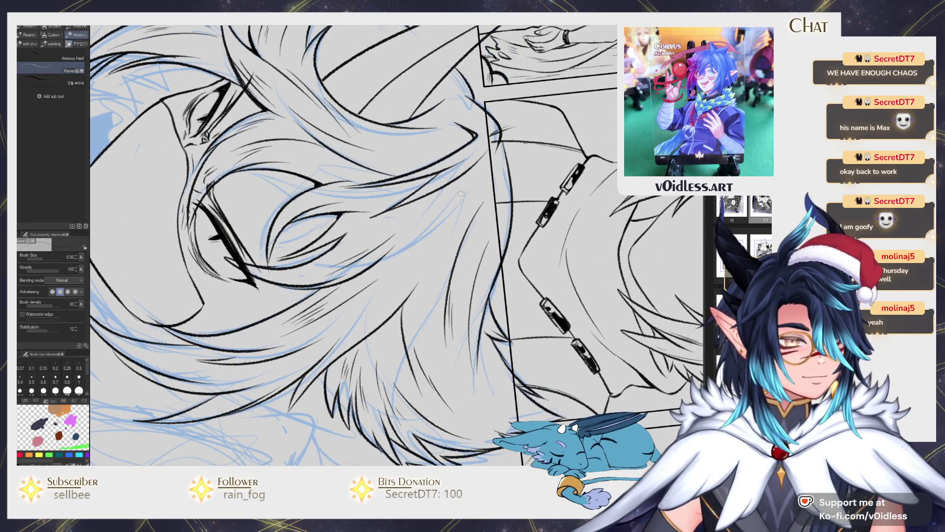
key("ctrl+z")
mouse_move(505, 158)
left_mouse_down()
mouse_move(496, 261)
mouse_move(487, 259)
left_mouse_up()
mouse_move(494, 250)
left_mouse_down()
mouse_move(477, 287)
mouse_move(467, 255)
mouse_move(483, 211)
left_mouse_up()
key("e")
key("p")
- Ink a diagonal hair strand and short strokes near the horn
left_click_drag(365, 321, 440, 239)
left_click_drag(449, 200, 378, 291)
mouse_move(403, 260)
left_mouse_down()
mouse_move(364, 315)
mouse_move(395, 349)
left_mouse_up()
left_click_drag(441, 207, 430, 258)
left_click_drag(460, 192, 436, 278)
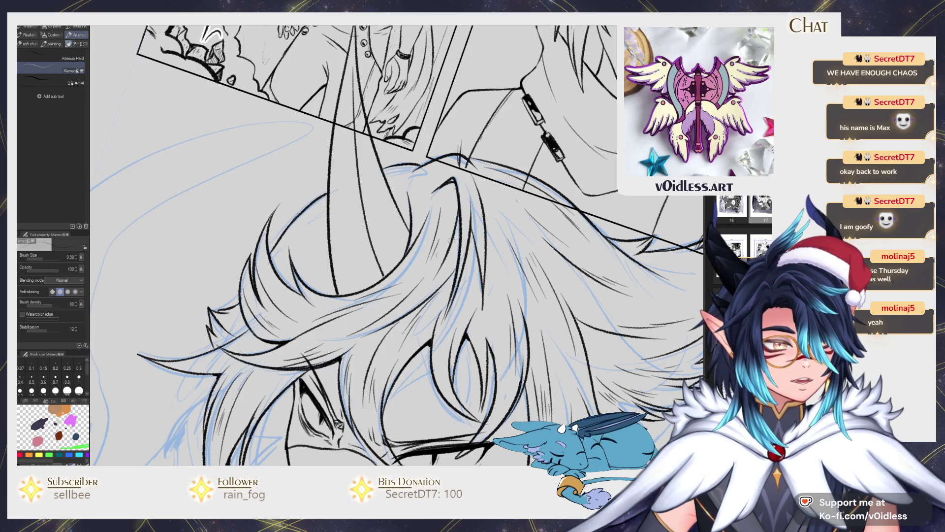
left_click_drag(461, 231, 439, 274)
left_click_drag(325, 206, 356, 232)
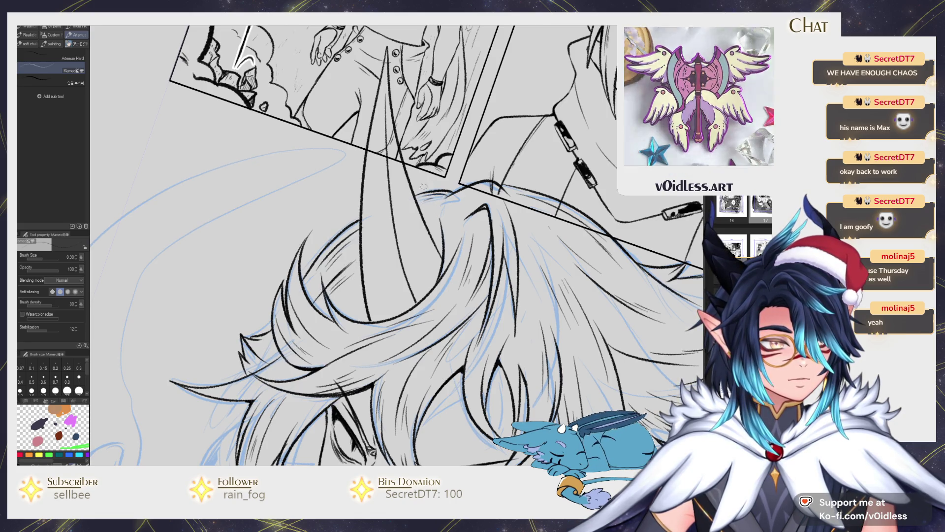
scroll(431, 196, "up", 5)
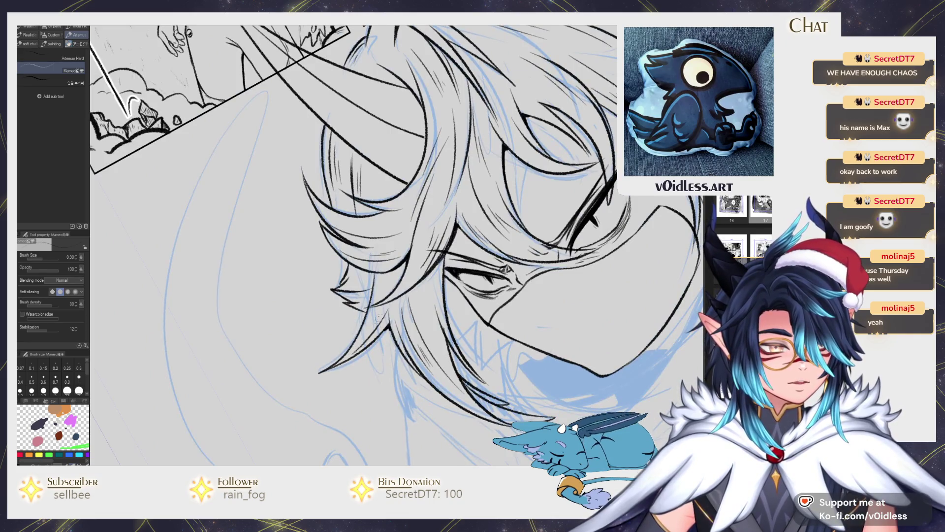
left_click_drag(394, 286, 390, 274)
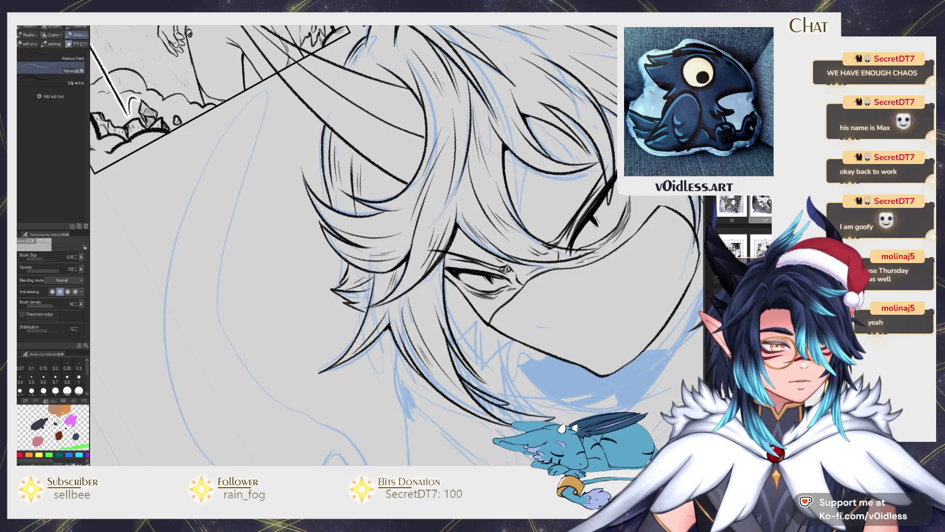
scroll(451, 358, "down", 4)
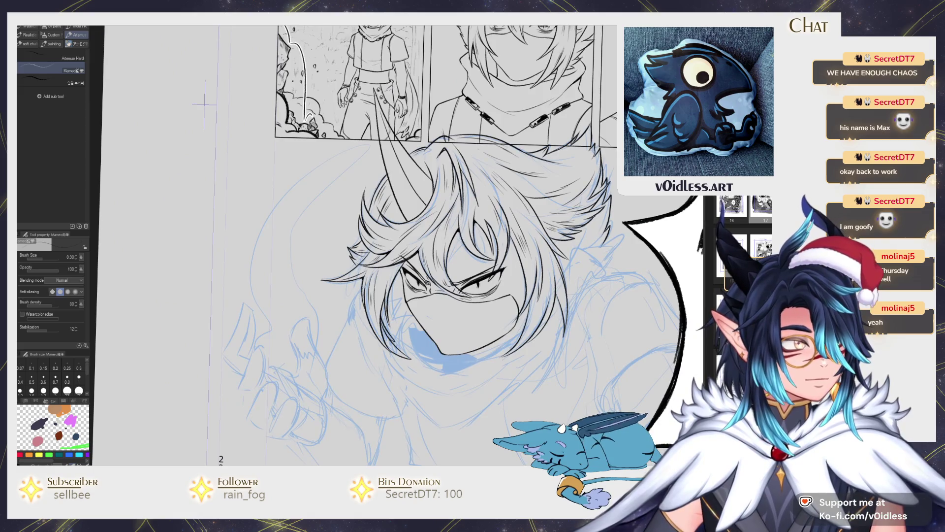
scroll(430, 347, "up", 2)
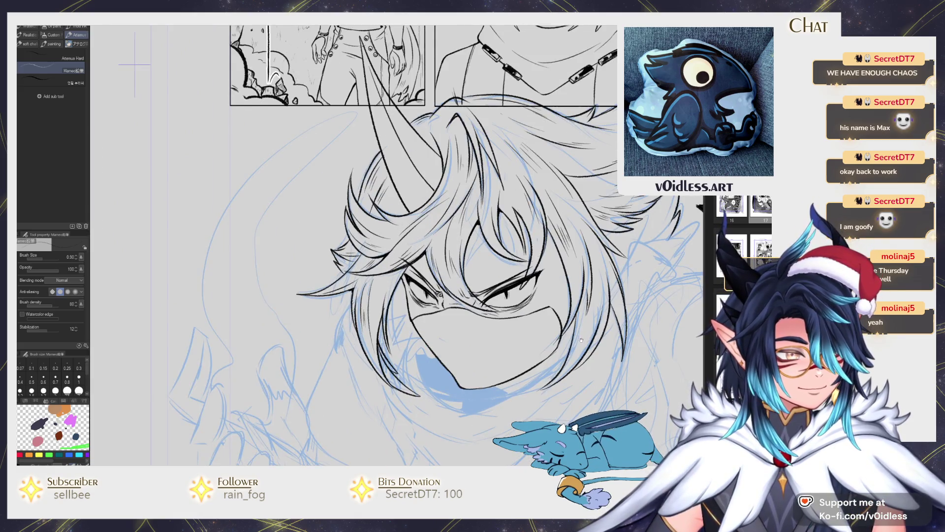
- Ink the lip line left of the mask and erase the stray bits beside it
left_click_drag(585, 339, 519, 326)
scroll(312, 296, "up", 2)
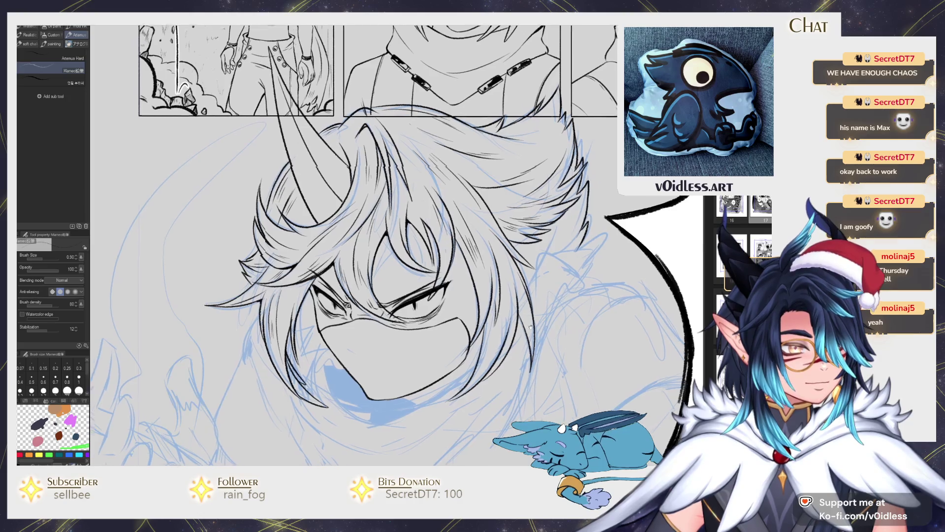
left_click_drag(421, 363, 367, 339)
key("ctrl+z")
mouse_move(418, 363)
left_mouse_down()
mouse_move(374, 353)
mouse_move(356, 323)
left_mouse_up()
key("ctrl+z")
key("ctrl+y")
key("e")
mouse_move(362, 320)
left_mouse_down()
mouse_move(369, 325)
mouse_move(359, 329)
mouse_move(354, 312)
left_mouse_up()
key("p")
- Ink the chin edge up to the cheek and the scarf lines below it
scroll(367, 295, "down", 5)
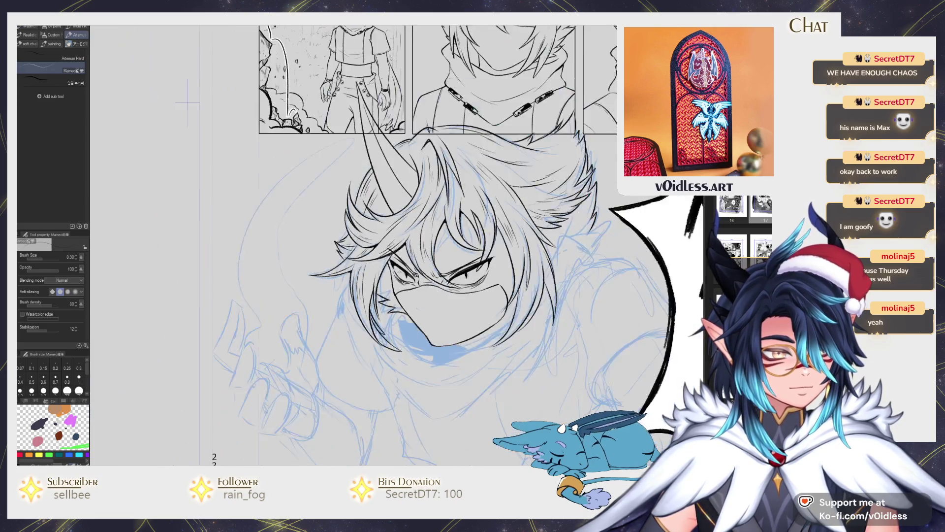
scroll(397, 281, "up", 5)
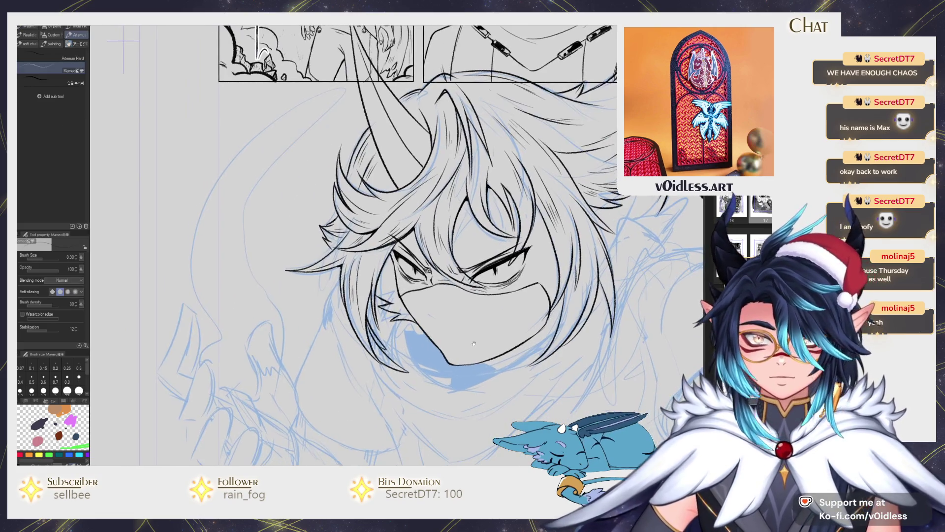
scroll(489, 359, "up", 2)
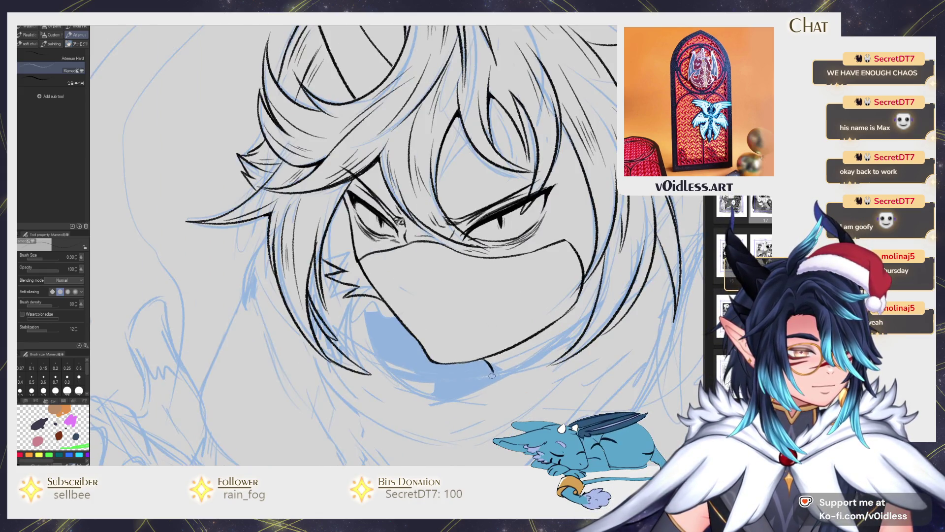
mouse_move(546, 356)
left_mouse_down()
mouse_move(542, 316)
mouse_move(363, 370)
left_mouse_up()
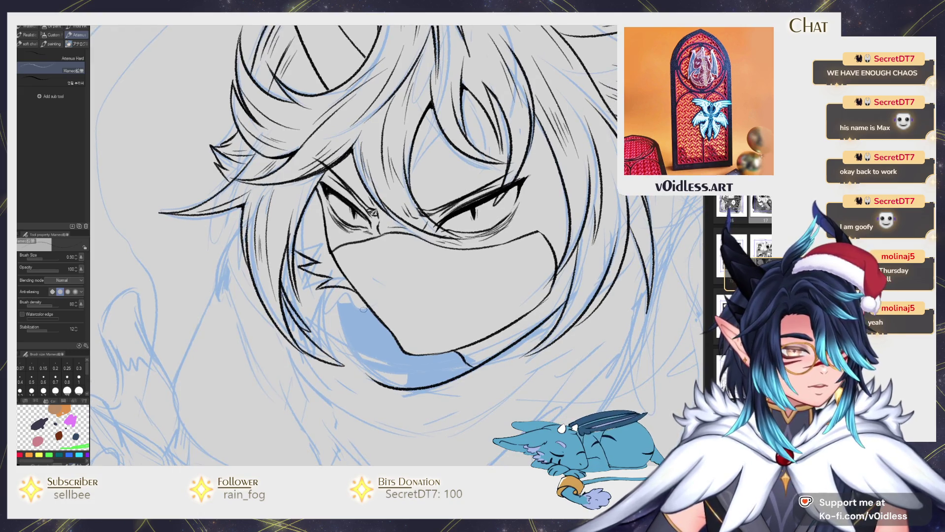
scroll(364, 309, "down", 2)
left_click_drag(374, 358, 339, 297)
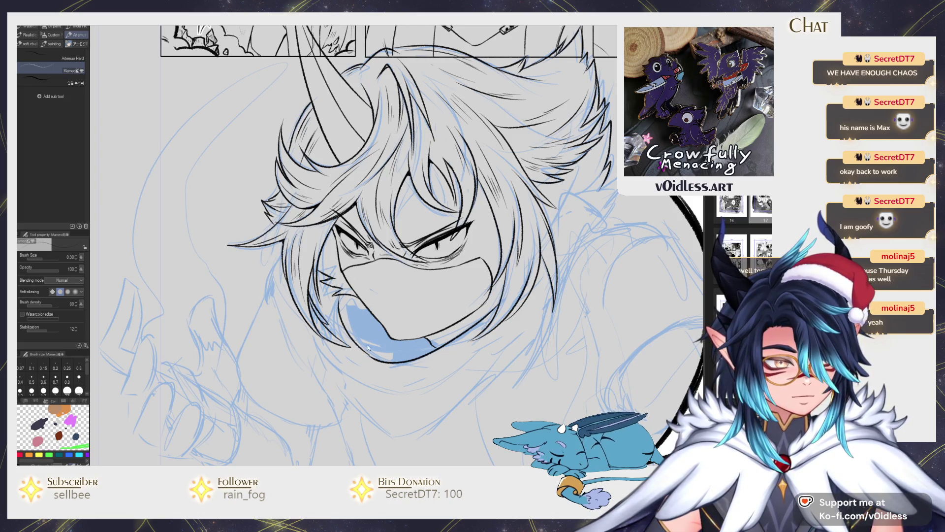
key("ctrl+z")
left_click_drag(377, 361, 325, 261)
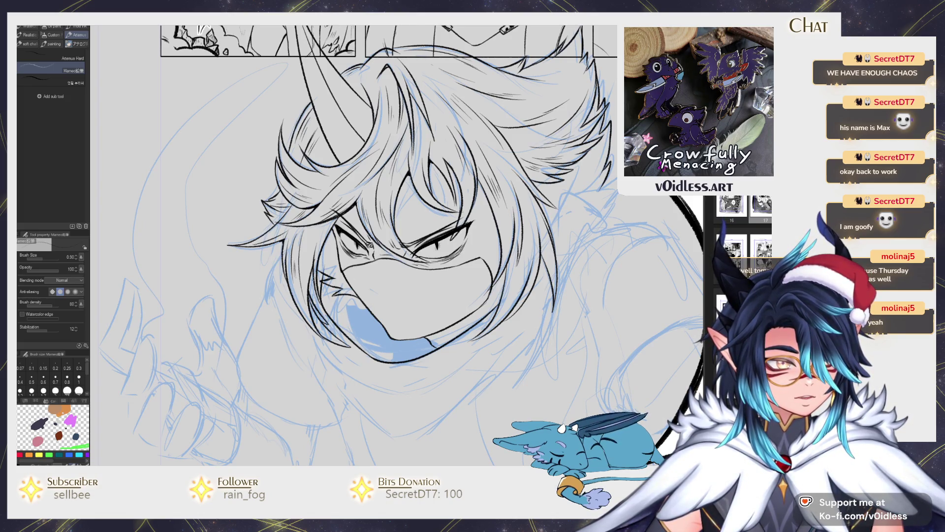
mouse_move(306, 326)
left_mouse_down()
mouse_move(323, 357)
mouse_move(394, 389)
mouse_move(328, 378)
mouse_move(308, 320)
mouse_move(374, 376)
mouse_move(428, 347)
mouse_move(512, 265)
left_mouse_up()
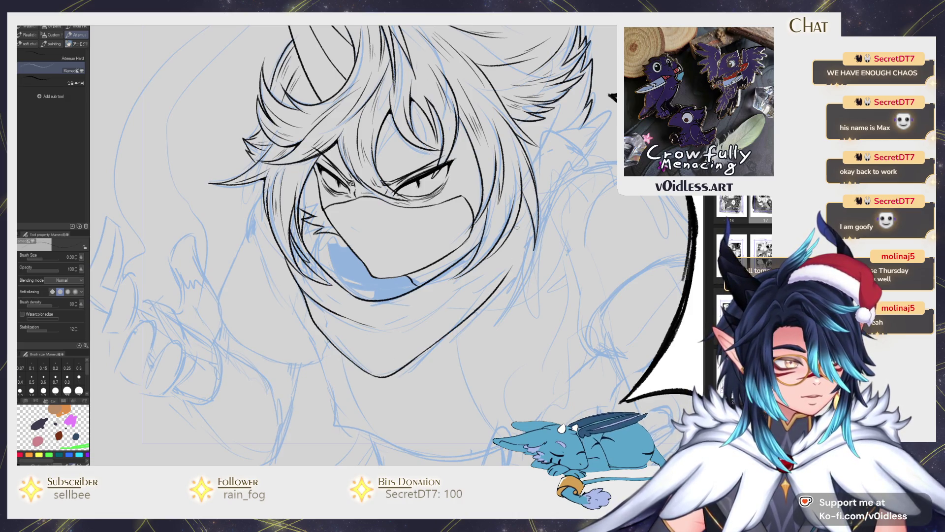
mouse_move(325, 312)
left_mouse_down()
mouse_move(372, 342)
mouse_move(462, 298)
left_mouse_up()
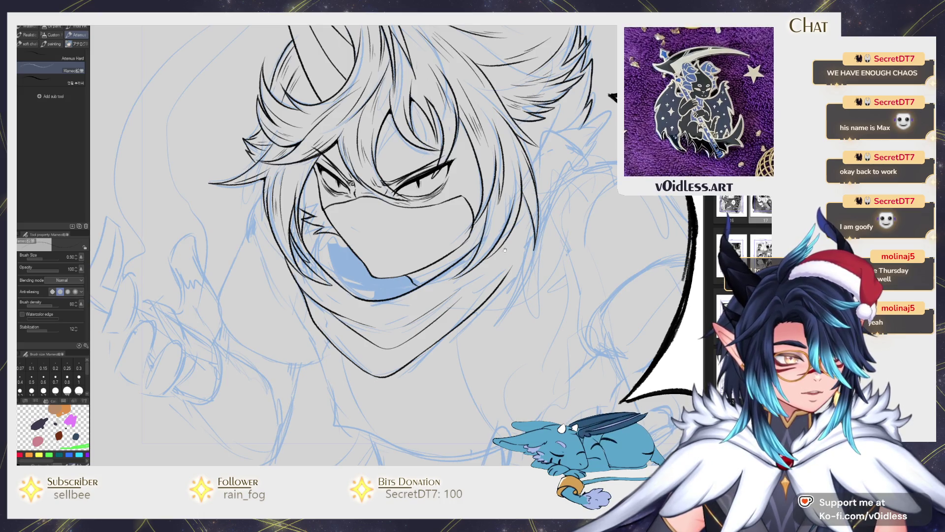
- Erase and redraw the hair line on the right side of the head
left_click_drag(395, 325, 340, 364)
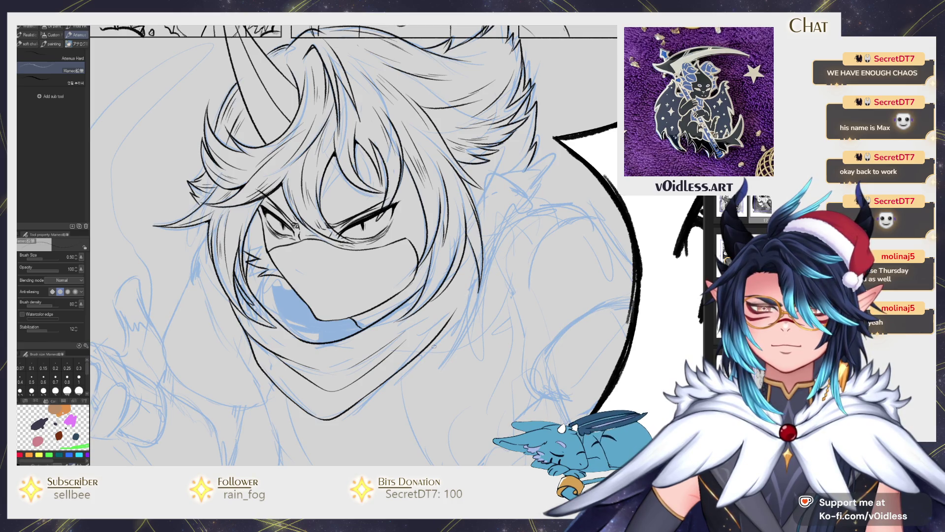
left_click_drag(432, 340, 437, 312)
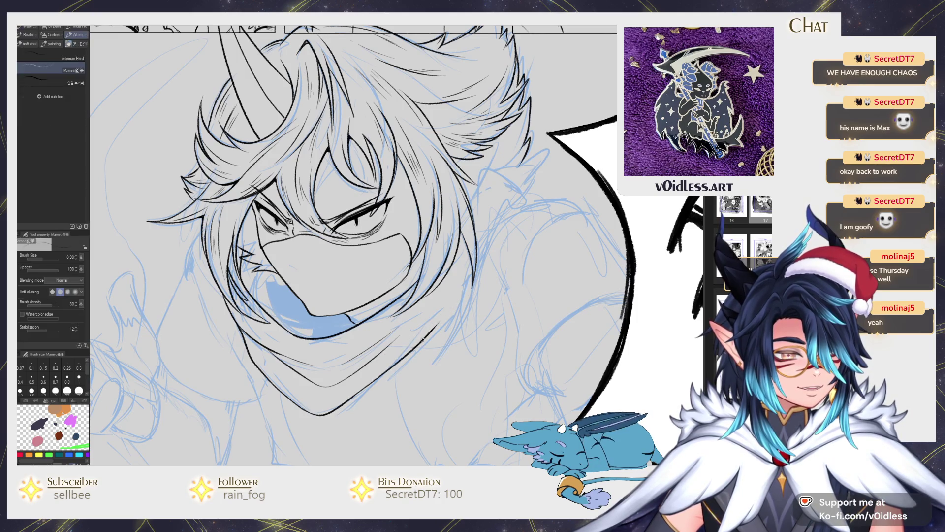
scroll(477, 255, "up", 3)
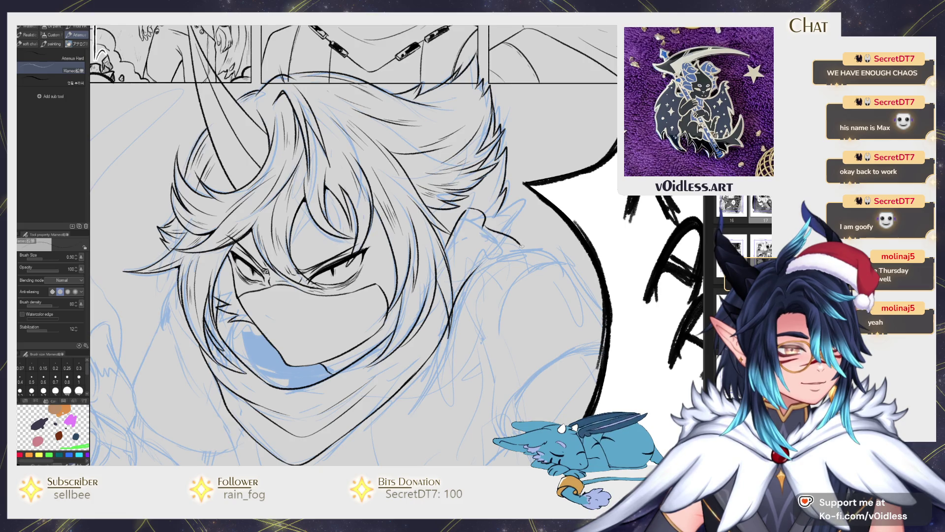
scroll(492, 237, "up", 2)
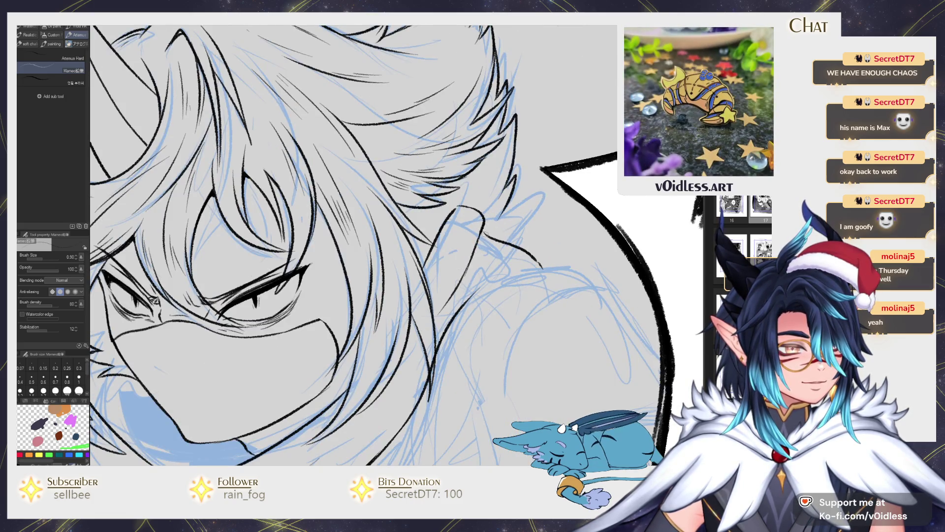
key("e")
key("p")
mouse_move(463, 199)
left_mouse_down()
mouse_move(438, 229)
mouse_move(472, 196)
mouse_move(482, 217)
mouse_move(476, 196)
mouse_move(437, 234)
mouse_move(428, 260)
left_mouse_up()
key("e")
key("p")
scroll(429, 271, "down", 4)
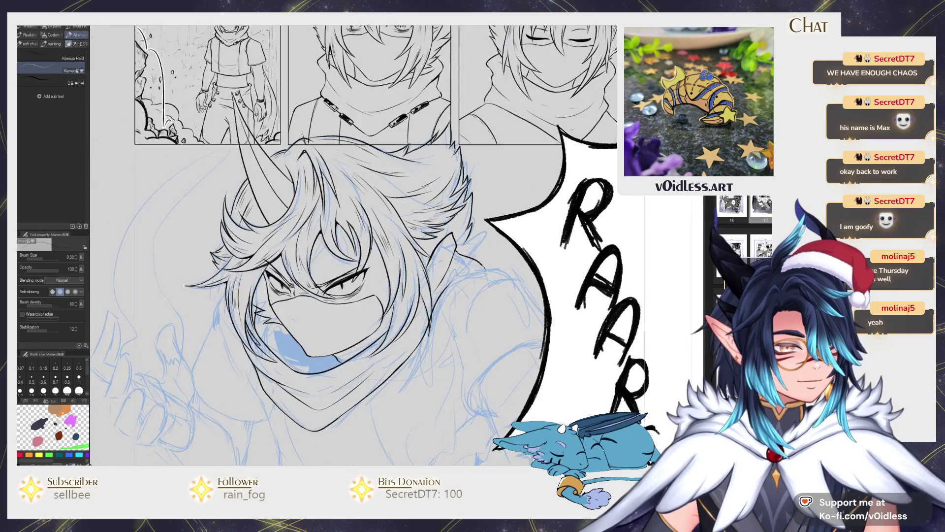
scroll(493, 250, "up", 4)
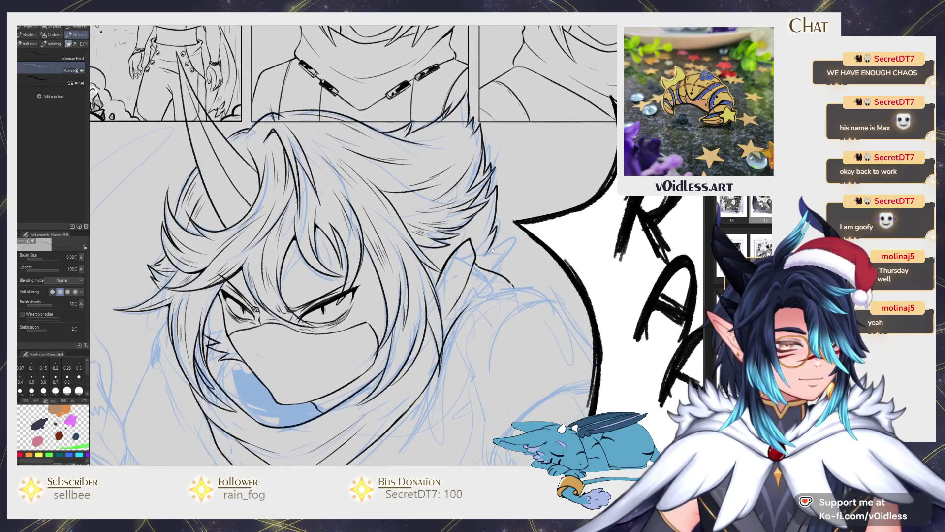
key("j")
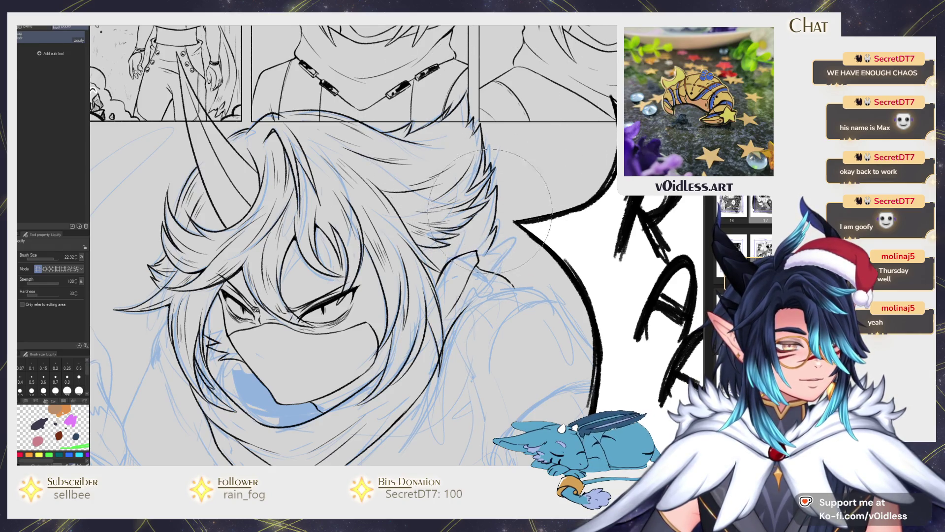
- Ink a hair tip over the blue sketch and erase its stray strokes
key("p")
scroll(475, 250, "up", 3)
mouse_move(474, 254)
left_mouse_down()
mouse_move(525, 223)
mouse_move(477, 239)
left_mouse_up()
left_click_drag(509, 203, 477, 240)
mouse_move(515, 216)
left_mouse_down()
mouse_move(509, 212)
mouse_move(497, 232)
mouse_move(522, 216)
mouse_move(485, 245)
mouse_move(525, 222)
mouse_move(513, 202)
mouse_move(517, 174)
mouse_move(490, 214)
left_mouse_up()
scroll(453, 226, "down", 5)
scroll(417, 256, "up", 5)
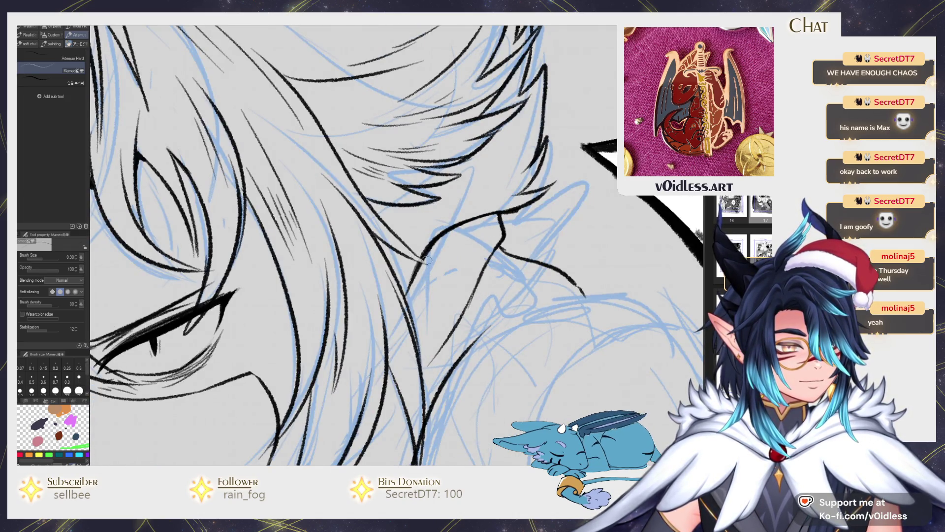
- Ink the chin and neck line and small strokes beside the eye
left_click_drag(414, 252, 436, 257)
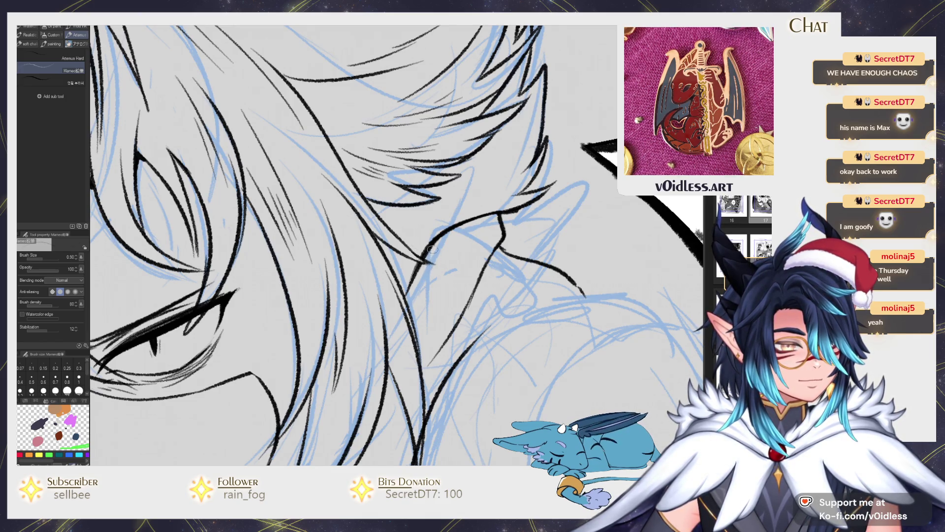
scroll(432, 249, "down", 3)
key("e")
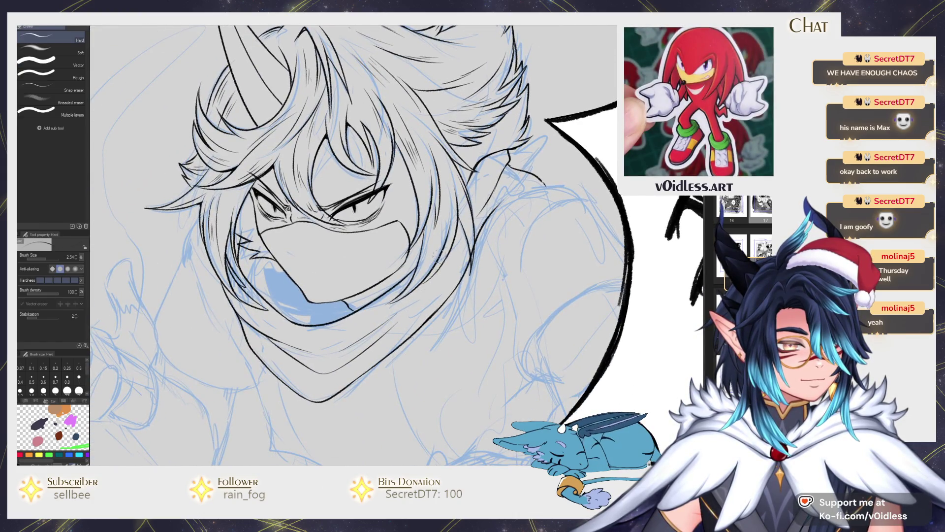
key("p")
scroll(446, 257, "up", 2)
scroll(452, 247, "down", 1)
scroll(446, 256, "up", 2)
left_click_drag(433, 257, 426, 288)
scroll(432, 261, "down", 3)
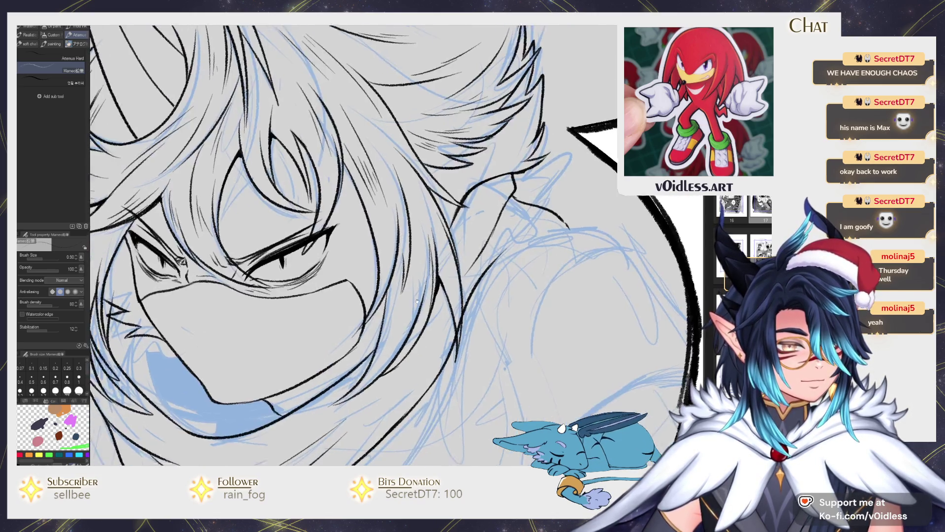
scroll(370, 319, "up", 3)
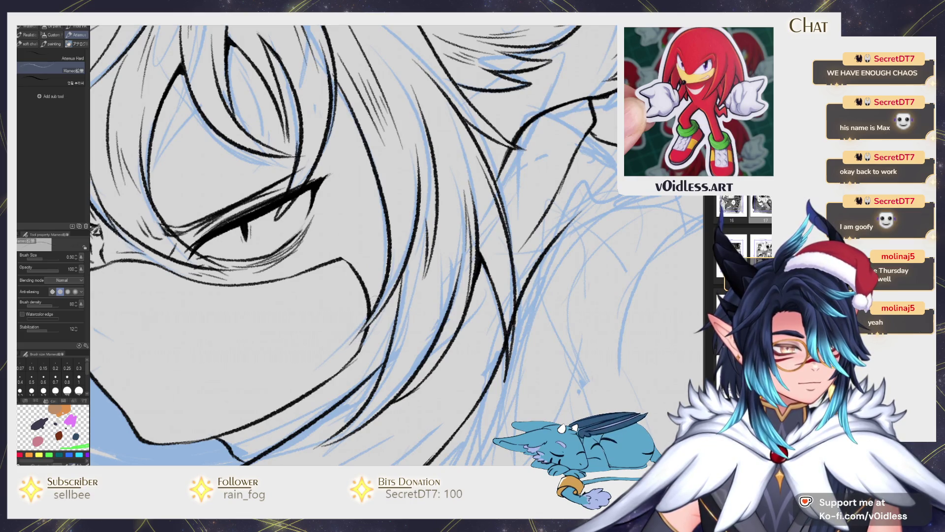
- Erase the dark cheek line and stray marks near the eye, then re-ink the cheek and jaw
key("e")
mouse_move(345, 260)
left_mouse_down()
mouse_move(371, 340)
mouse_move(352, 340)
mouse_move(386, 313)
left_mouse_up()
key("p")
left_click_drag(359, 347, 386, 303)
mouse_move(297, 301)
left_mouse_down()
mouse_move(365, 296)
mouse_move(384, 260)
mouse_move(458, 245)
mouse_move(409, 278)
left_mouse_up()
key("e")
left_click_drag(473, 229, 414, 347)
key("p")
mouse_move(448, 299)
left_mouse_down()
mouse_move(413, 344)
mouse_move(418, 337)
left_mouse_up()
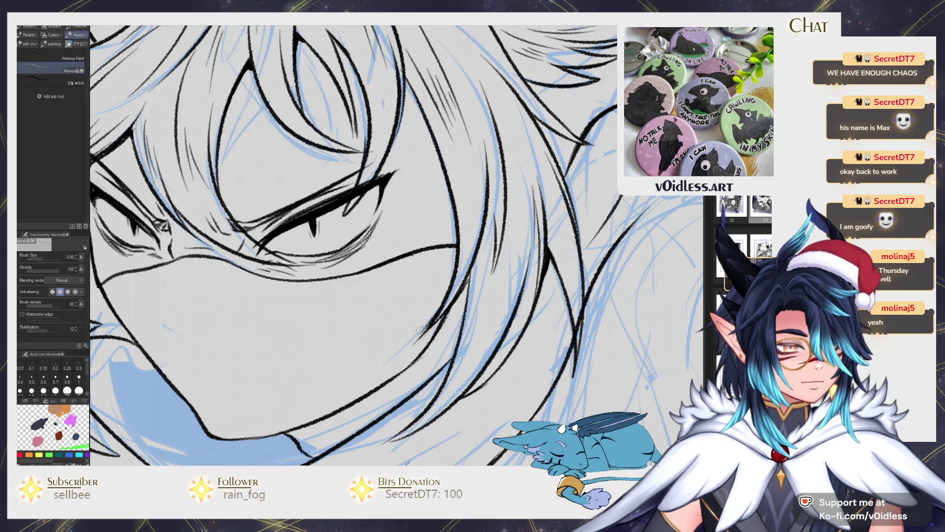
- Ink a hair line beside the face and the jaw line beneath the hair
scroll(444, 325, "down", 2)
left_click_drag(479, 212, 472, 255)
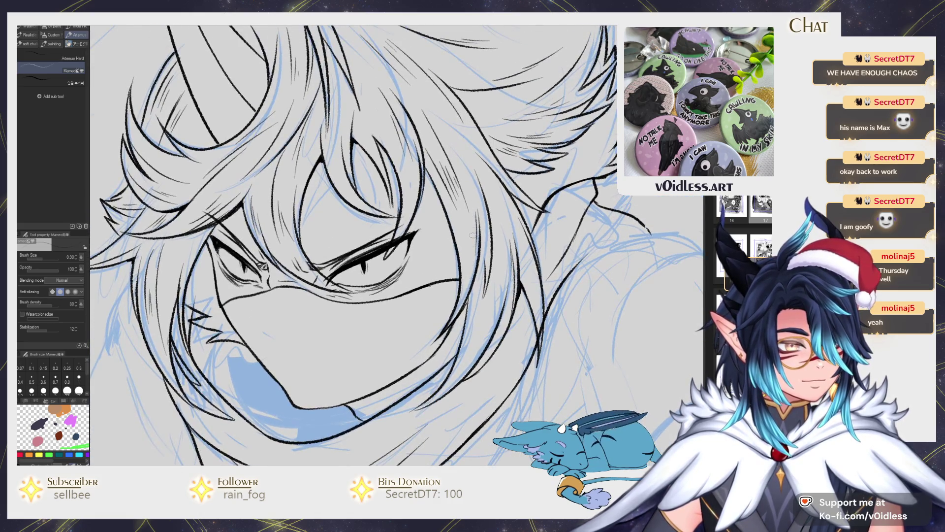
left_click_drag(468, 295, 473, 340)
scroll(472, 320, "down", 2)
scroll(340, 318, "up", 4)
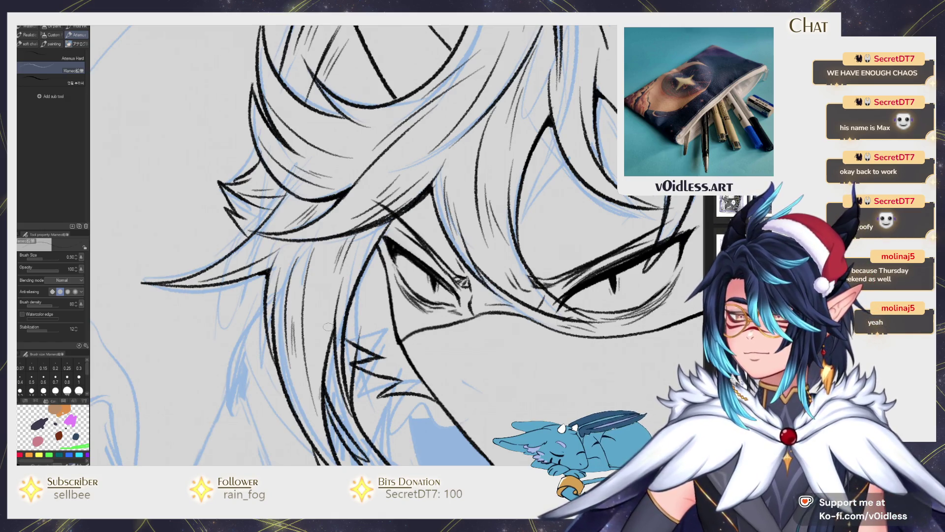
scroll(328, 327, "down", 5)
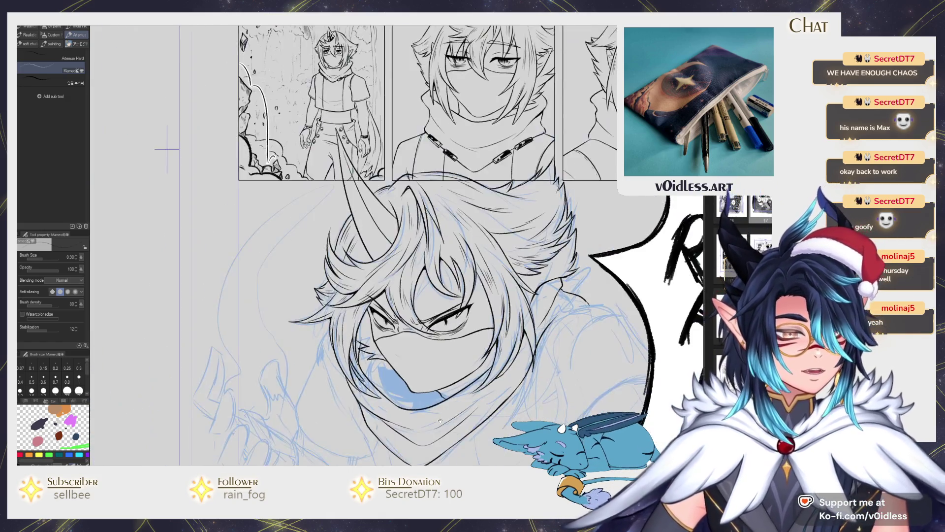
scroll(365, 246, "up", 5)
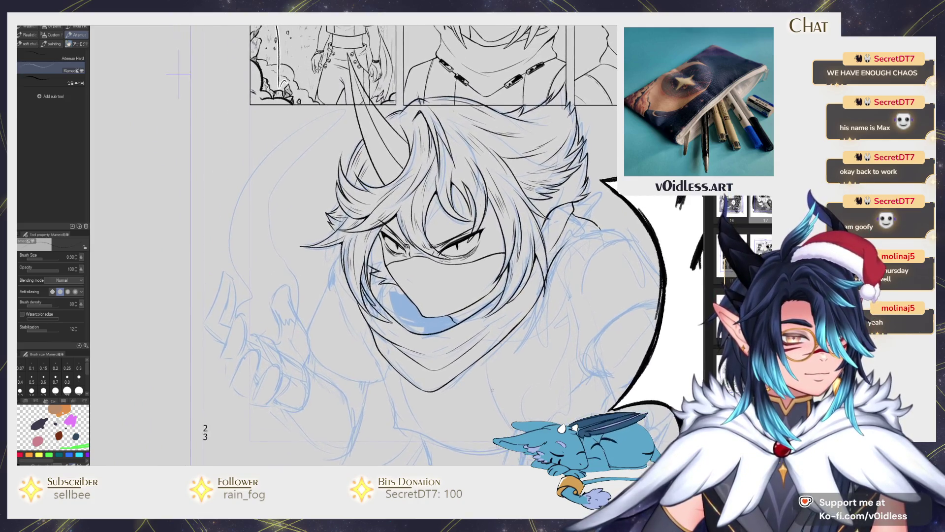
key("e")
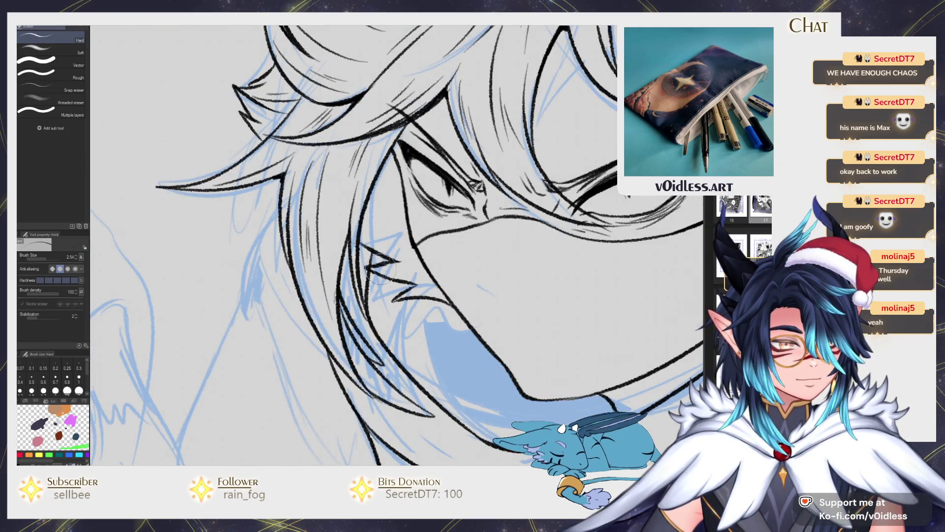
scroll(377, 246, "down", 5)
key("p")
scroll(366, 248, "down", 3)
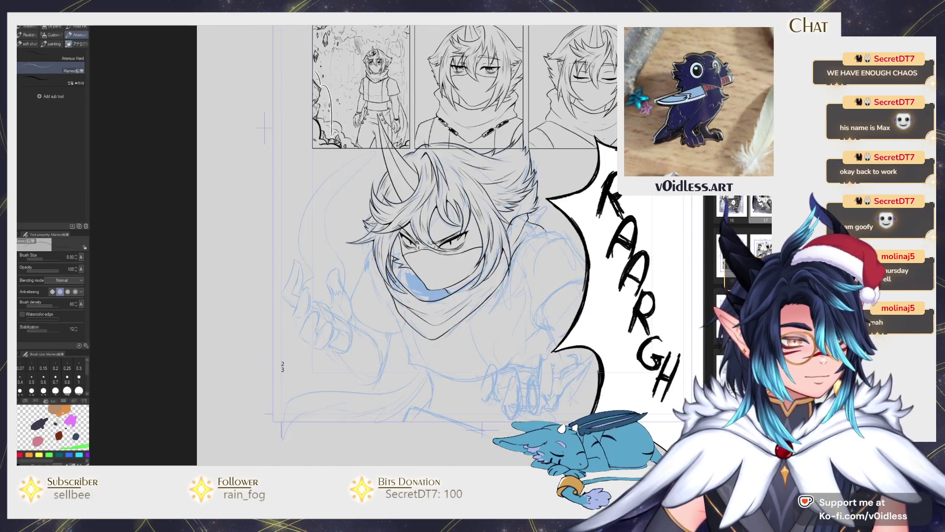
scroll(366, 248, "up", 6)
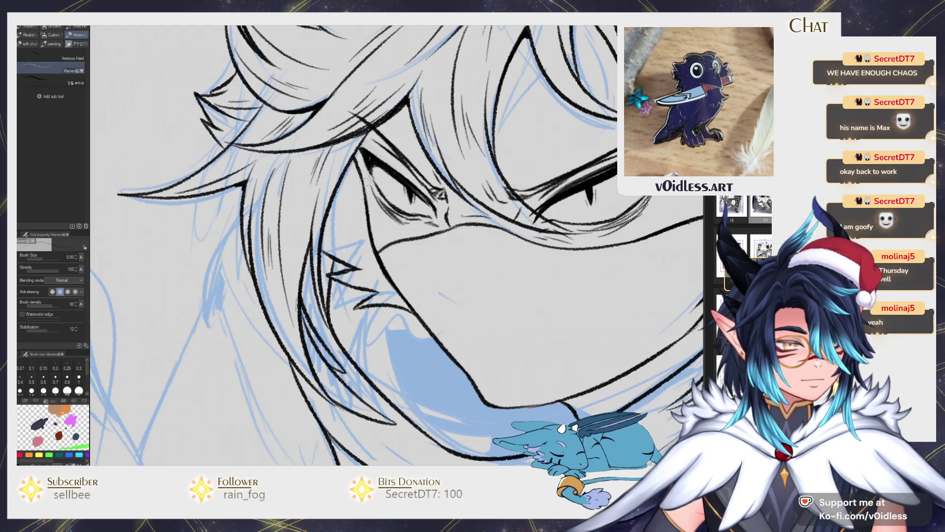
scroll(374, 271, "down", 4)
scroll(384, 296, "up", 5)
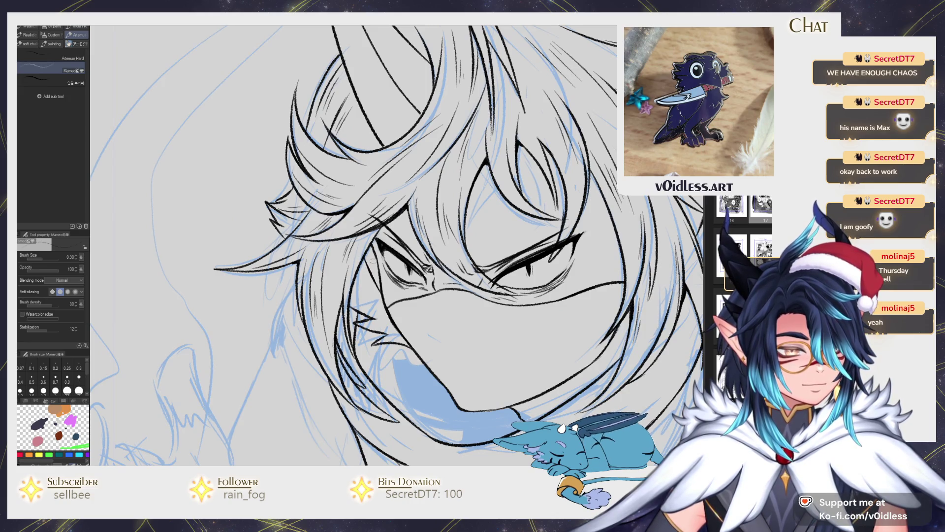
scroll(373, 259, "up", 2)
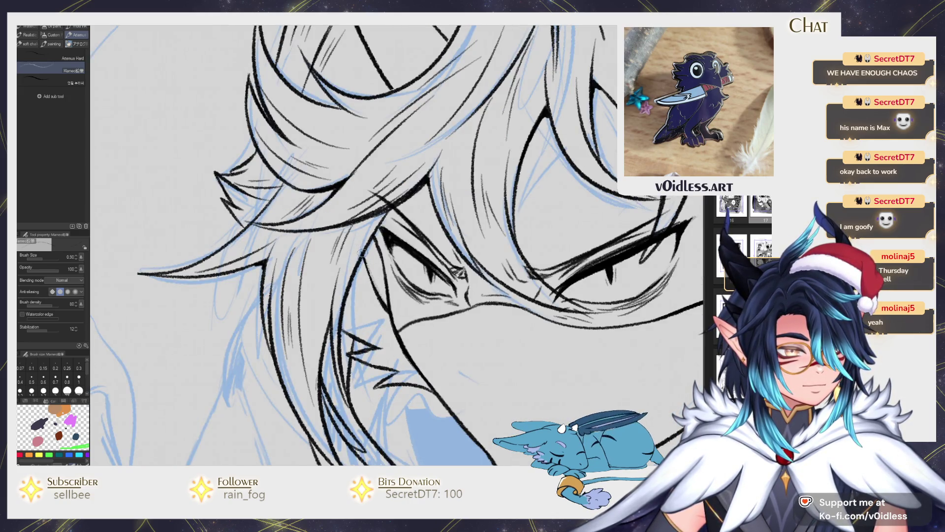
left_click_drag(367, 242, 381, 306)
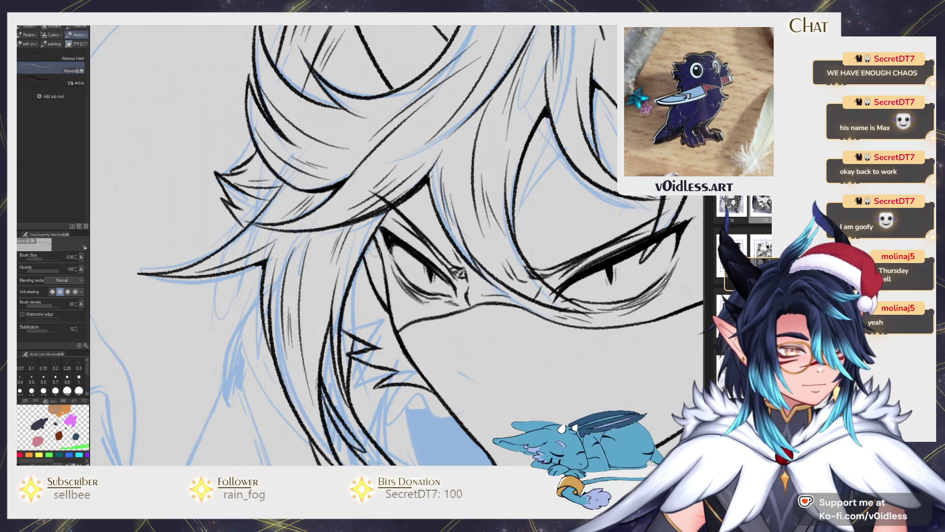
scroll(381, 294, "down", 3)
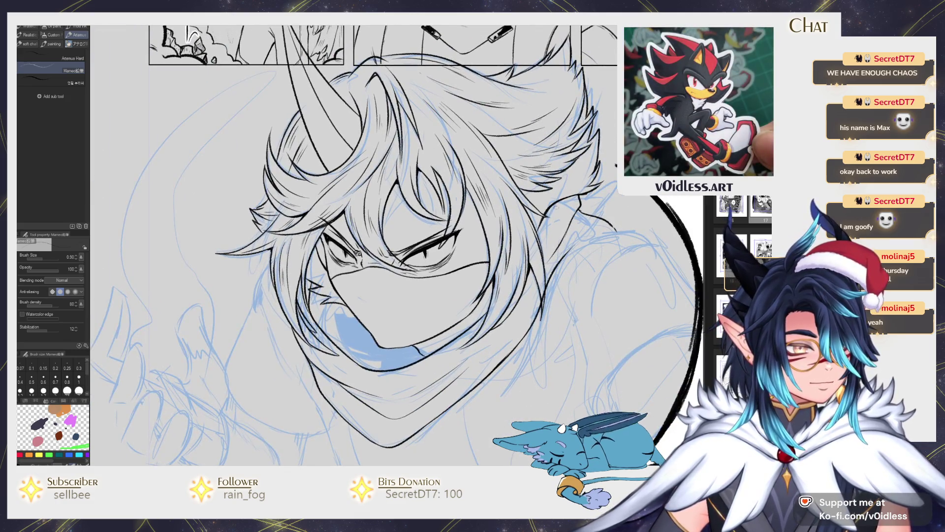
scroll(507, 243, "up", 2)
left_click_drag(508, 246, 523, 218)
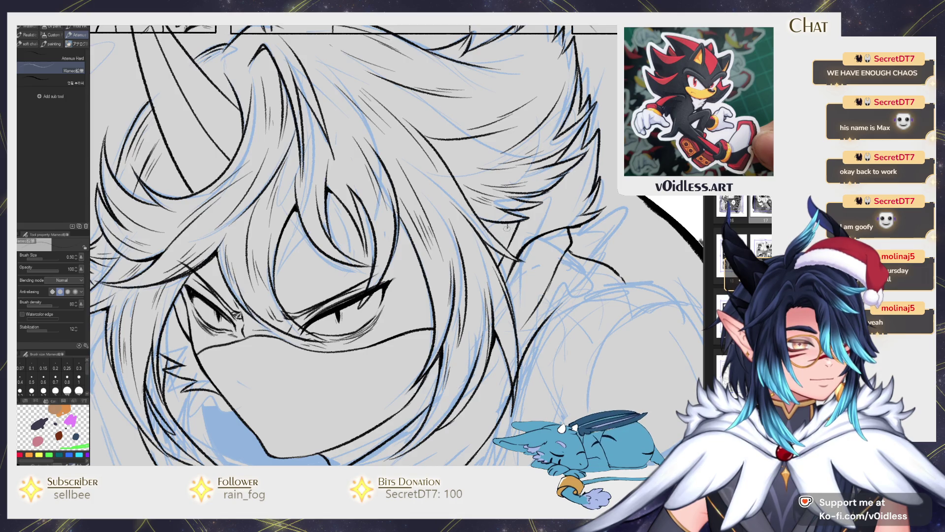
left_click_drag(484, 222, 491, 220)
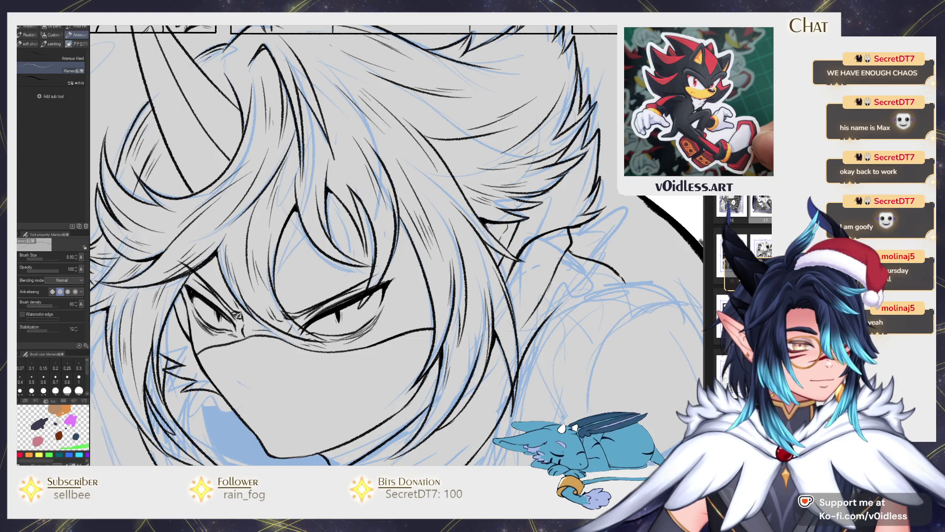
scroll(552, 225, "down", 5)
scroll(552, 225, "up", 1)
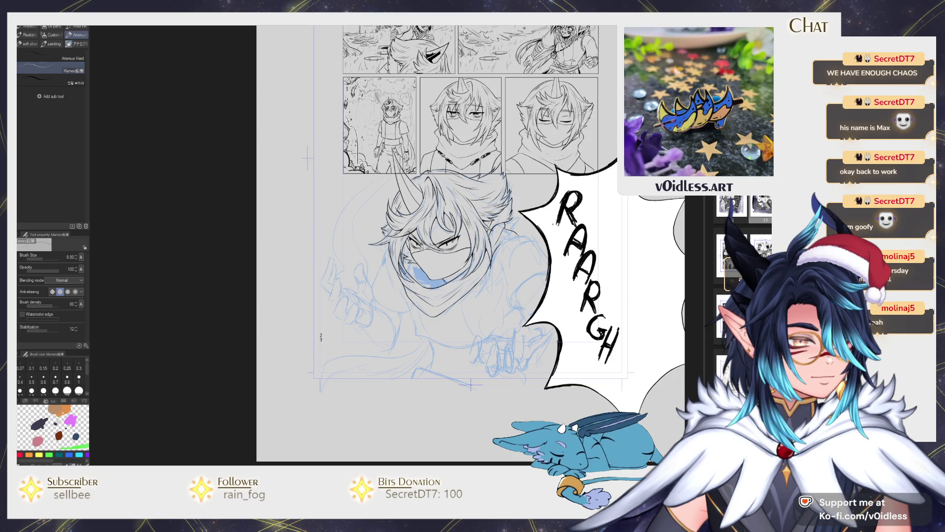
scroll(418, 291, "up", 6)
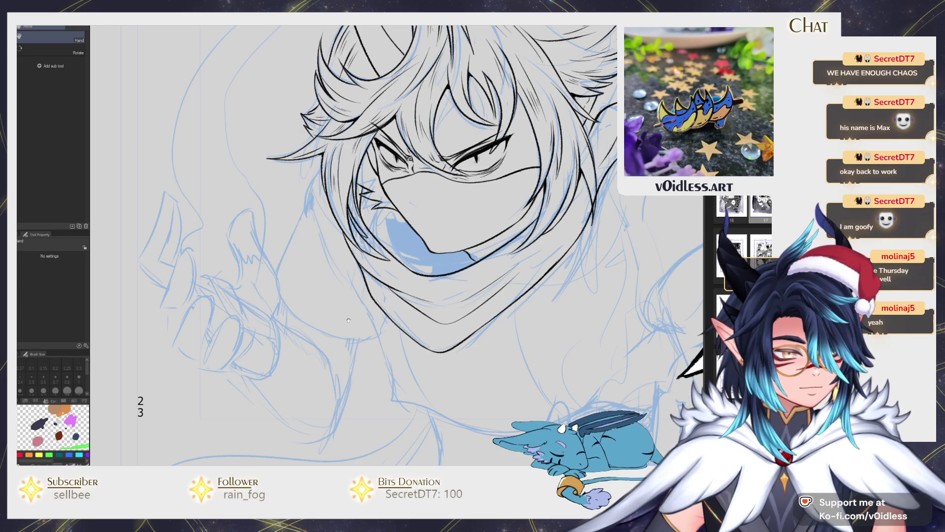
key("p")
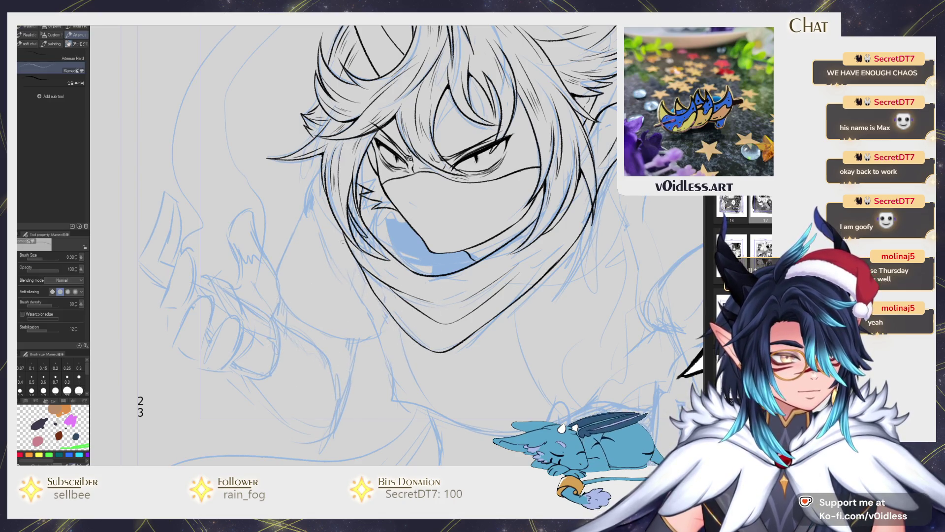
mouse_move(346, 265)
left_mouse_down()
mouse_move(382, 345)
mouse_move(393, 399)
left_mouse_up()
- Ink the base and side of the neck with the Mameo pen, undoing a short shoulder stroke
scroll(447, 274, "down", 3)
scroll(447, 274, "up", 2)
left_click_drag(373, 367, 432, 386)
mouse_move(452, 406)
left_mouse_down()
mouse_move(425, 373)
mouse_move(643, 356)
left_mouse_up()
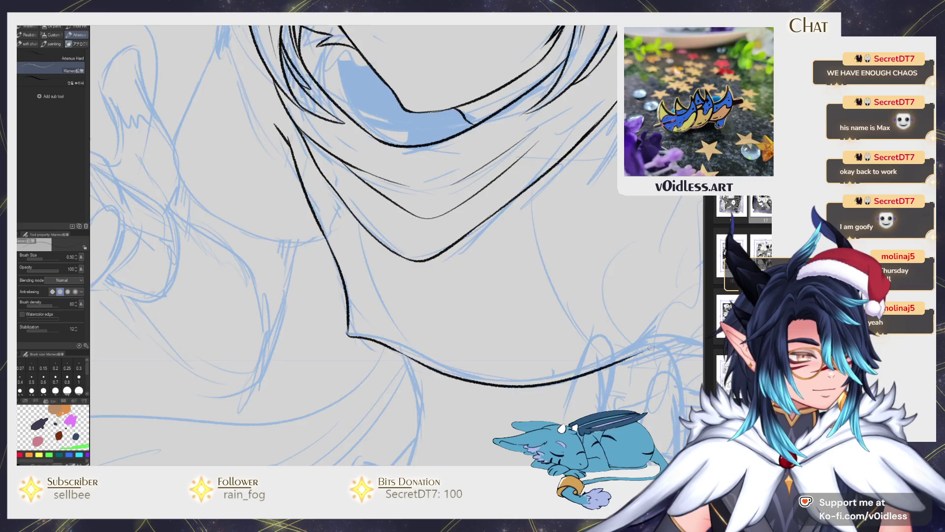
scroll(642, 356, "down", 3)
mouse_move(491, 320)
left_mouse_down()
mouse_move(561, 309)
mouse_move(486, 349)
mouse_move(451, 308)
mouse_move(435, 211)
left_mouse_up()
left_click_drag(462, 333, 459, 342)
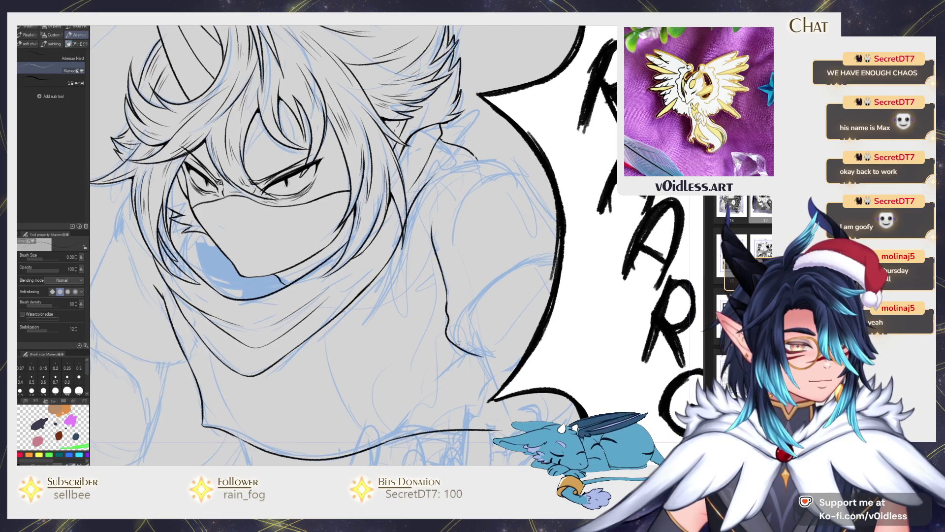
scroll(546, 281, "up", 3)
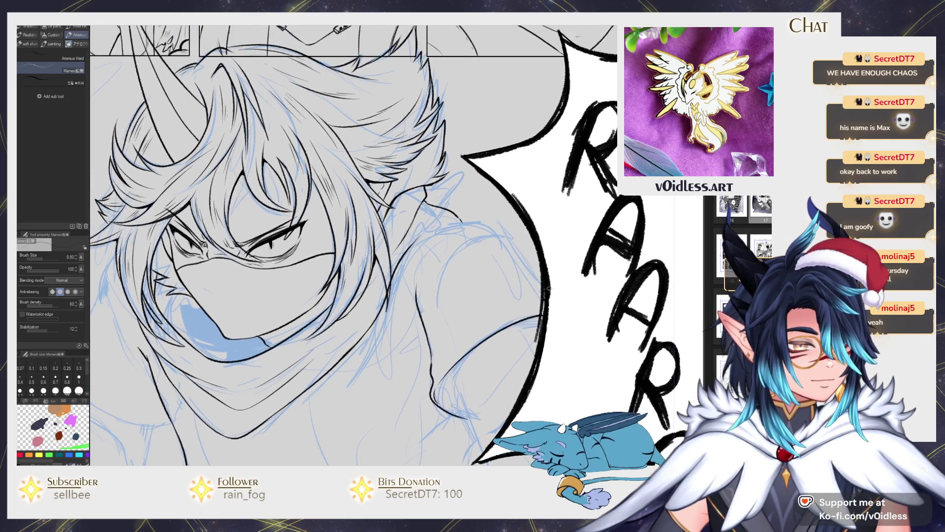
mouse_move(514, 251)
left_mouse_down()
mouse_move(465, 227)
mouse_move(429, 230)
mouse_move(418, 251)
left_mouse_up()
key("ctrl+z")
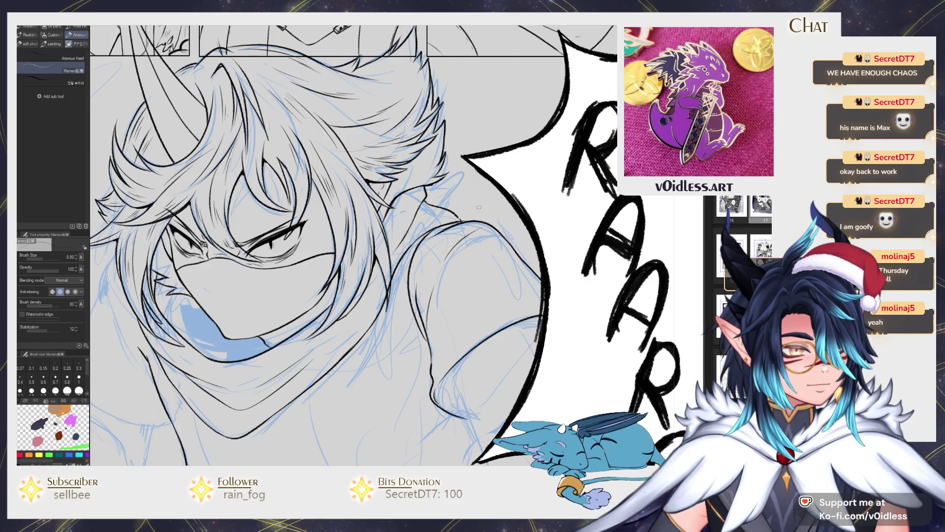
- Ink the hair's left edge and the shoulder-to-chest line, redrawing both after undoing
left_click_drag(145, 350, 353, 313)
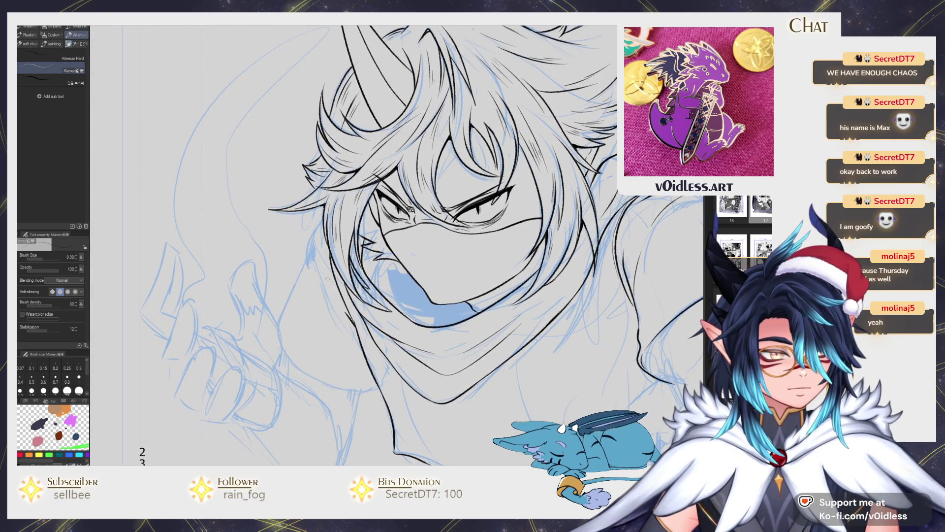
scroll(338, 309, "down", 2)
scroll(338, 309, "up", 2)
left_click_drag(319, 225, 308, 250)
key("ctrl+z")
mouse_move(325, 218)
left_mouse_down()
mouse_move(310, 240)
mouse_move(348, 330)
left_mouse_up()
mouse_move(308, 257)
left_mouse_down()
mouse_move(277, 318)
mouse_move(373, 392)
mouse_move(414, 351)
mouse_move(482, 329)
left_mouse_up()
key("ctrl+z")
mouse_move(414, 392)
left_mouse_down()
mouse_move(458, 386)
mouse_move(517, 329)
mouse_move(512, 302)
left_mouse_up()
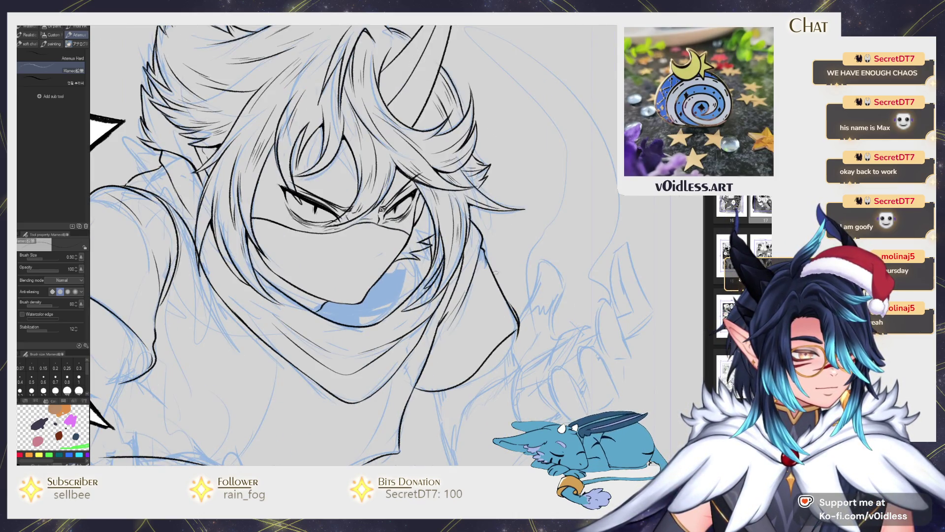
- Erase excess shoulder ink, ink the curved sleeve edge, and flip the canvas to check
key("e")
scroll(512, 315, "up", 2)
mouse_move(512, 345)
left_mouse_down()
mouse_move(492, 286)
mouse_move(506, 299)
left_mouse_up()
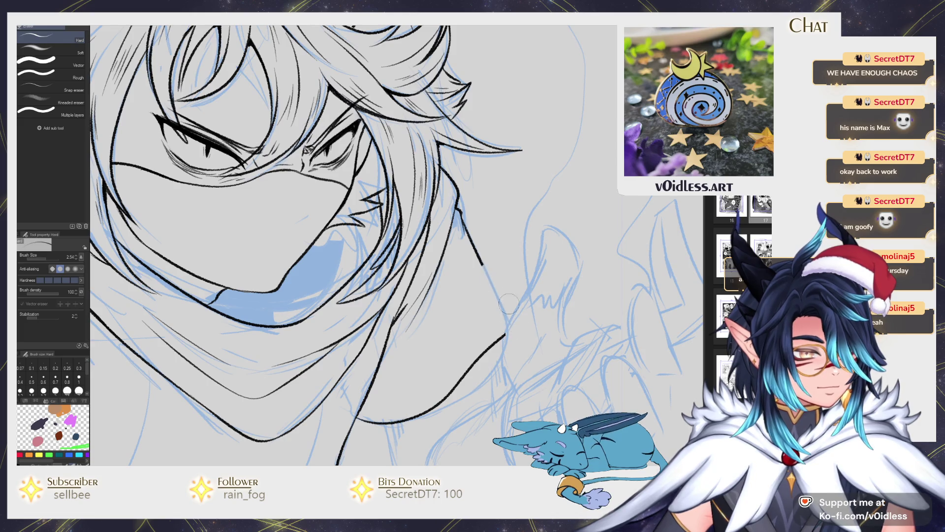
key("p")
mouse_move(481, 265)
left_mouse_down()
mouse_move(506, 337)
mouse_move(489, 348)
left_mouse_up()
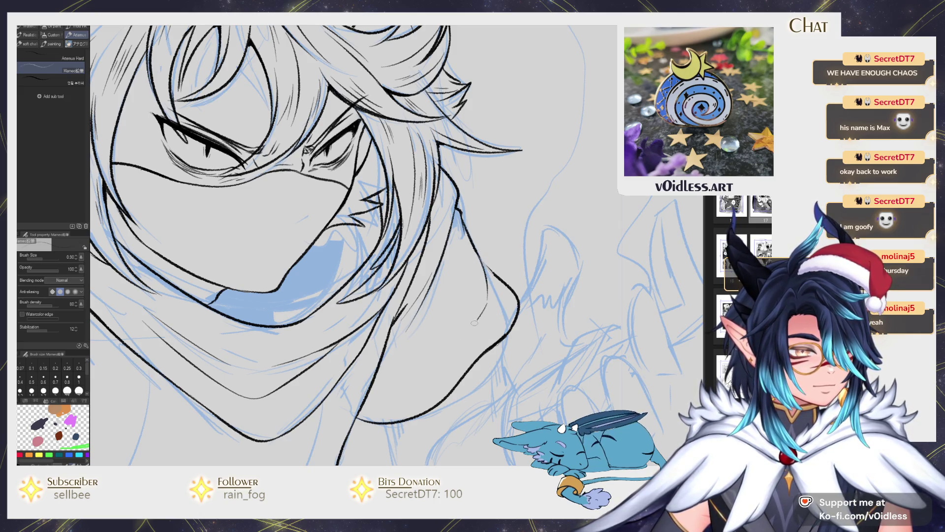
scroll(485, 266, "up", 1)
scroll(508, 290, "down", 6)
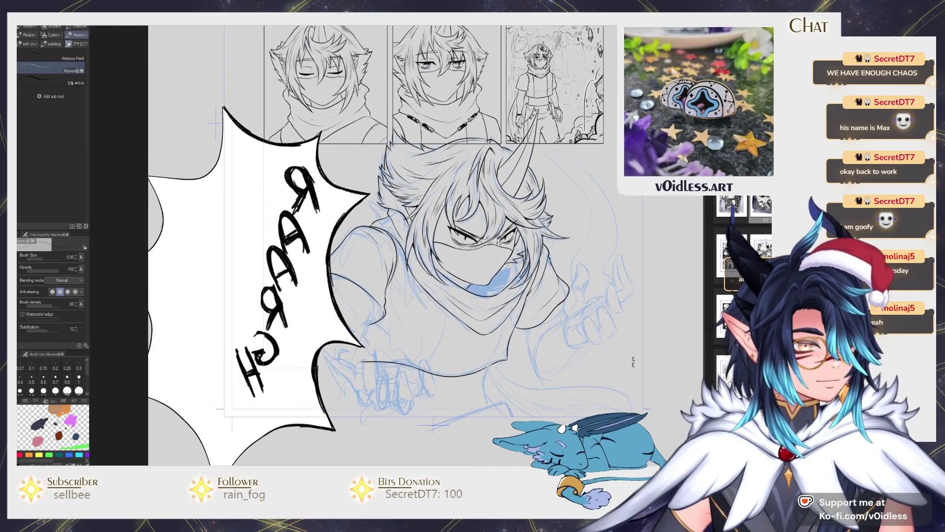
key("h")
- Ink the shoulder lines up toward the sleeve and redraw the sleeve edge
scroll(524, 217, "up", 3)
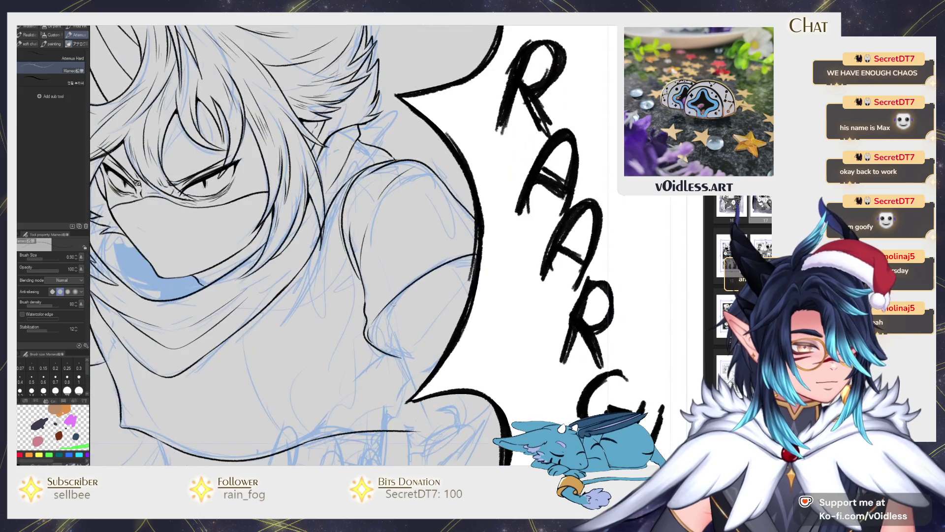
left_click_drag(368, 335, 475, 253)
key("ctrl+z")
mouse_move(367, 329)
left_mouse_down()
mouse_move(431, 272)
mouse_move(476, 266)
left_mouse_up()
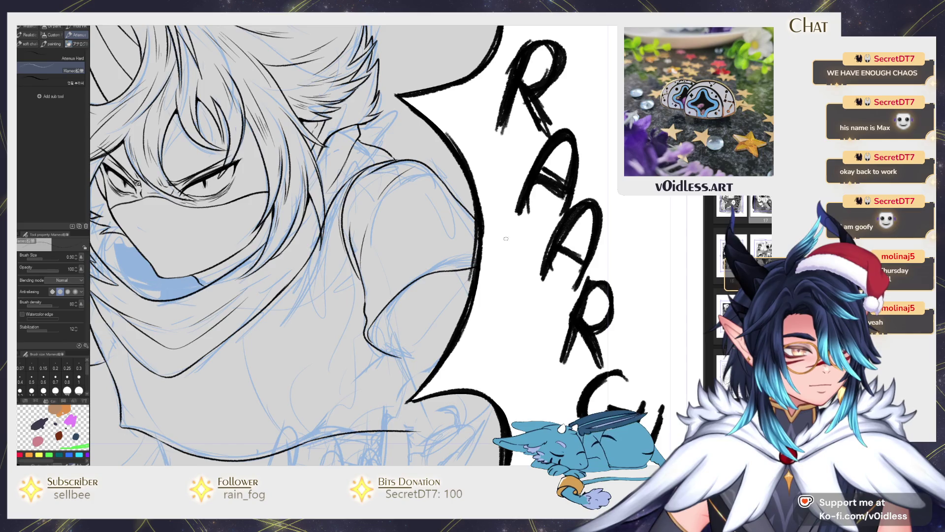
left_click_drag(368, 320, 420, 247)
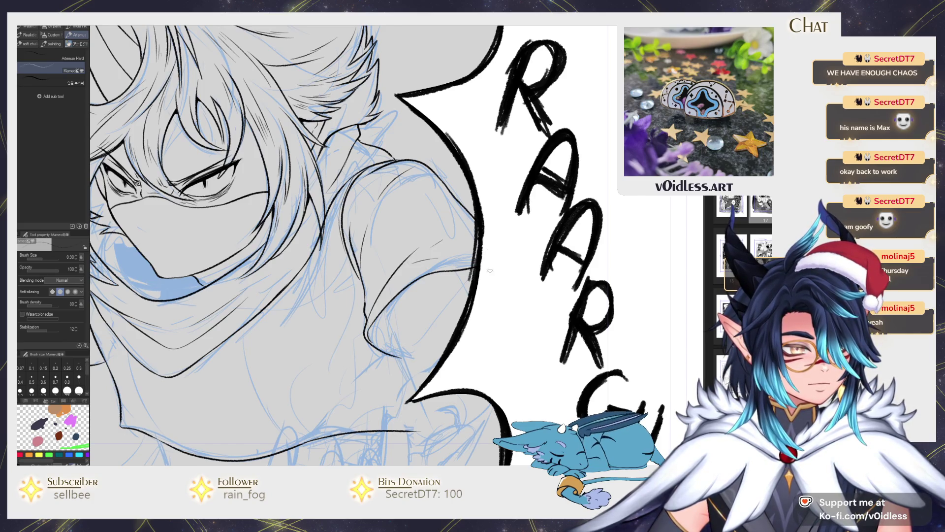
scroll(489, 270, "down", 5)
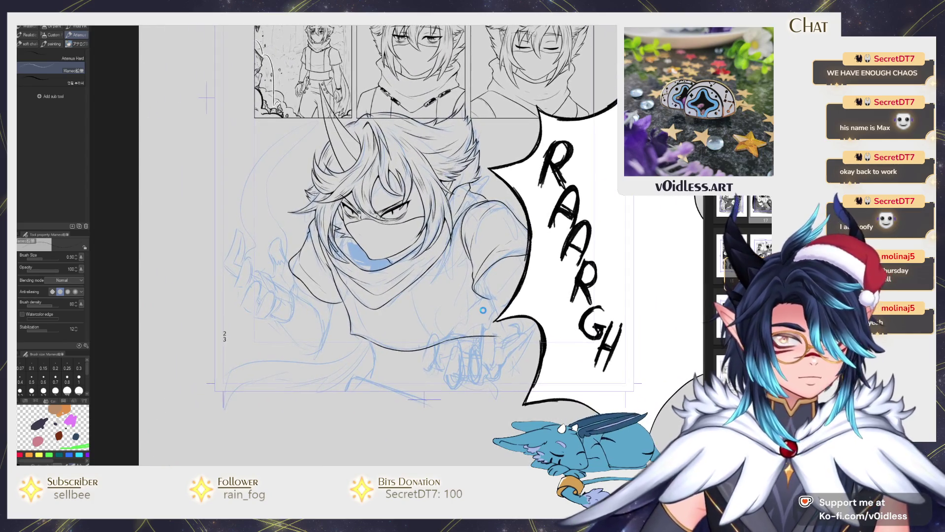
scroll(483, 310, "up", 3)
scroll(490, 276, "up", 2)
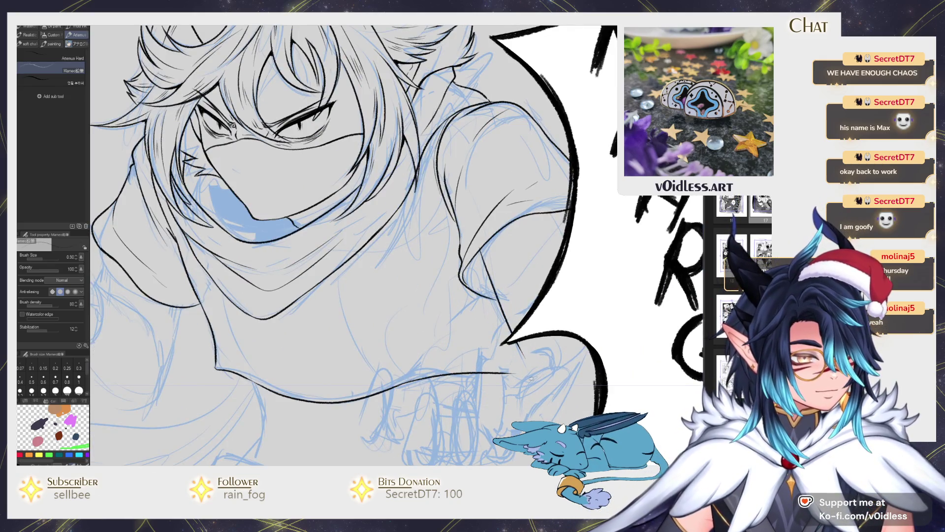
key("ctrl+z")
mouse_move(481, 250)
left_mouse_down()
mouse_move(503, 319)
mouse_move(473, 386)
left_mouse_up()
key("ctrl+z")
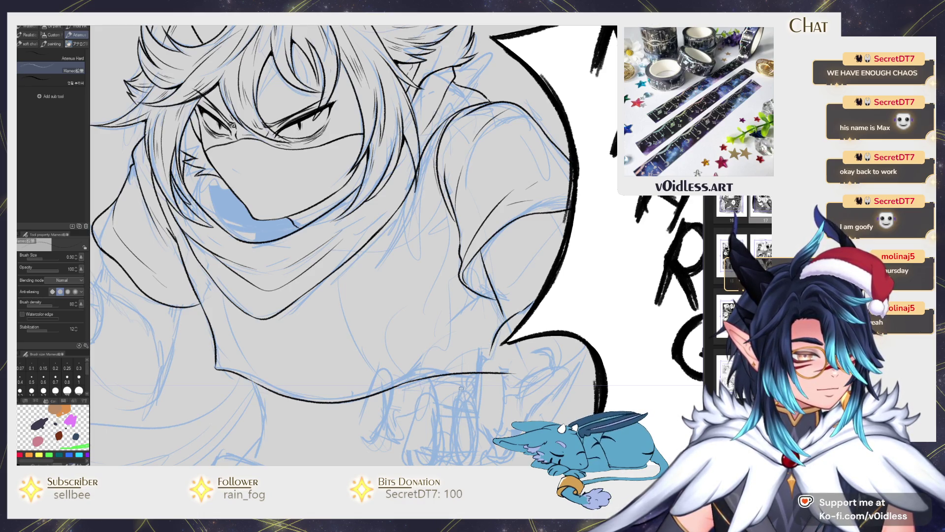
- Erase stray marks near the sleeve tip with the Hard eraser and recentre on the face
scroll(525, 295, "up", 2)
key("e")
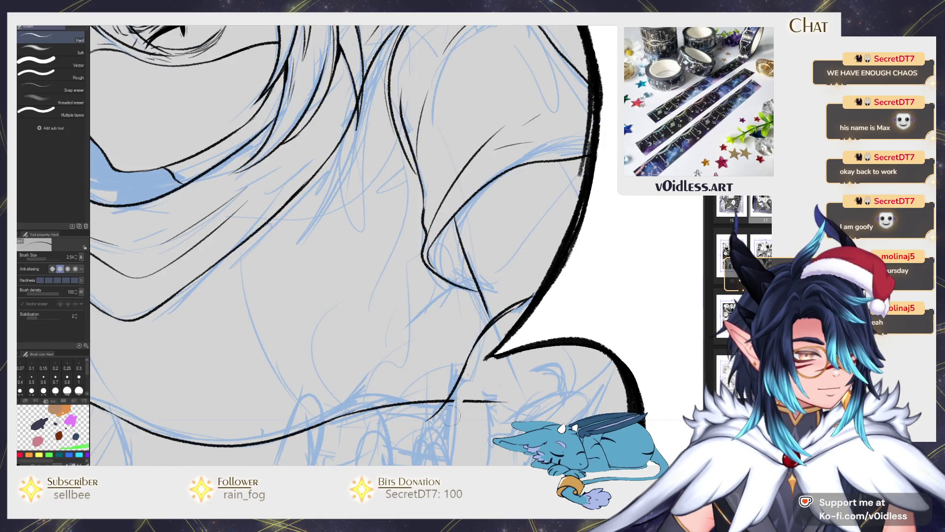
mouse_move(449, 406)
left_mouse_down()
mouse_move(527, 394)
mouse_move(506, 323)
mouse_move(531, 296)
left_mouse_up()
key("p")
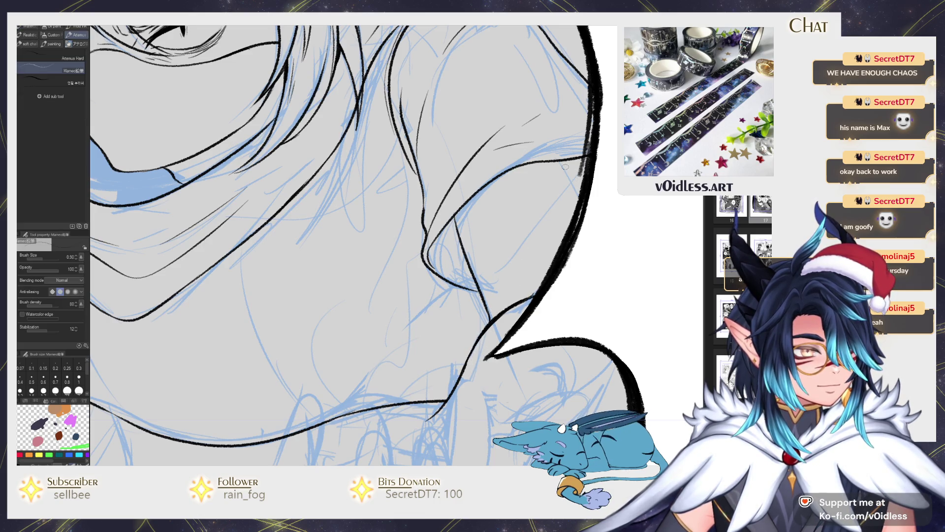
scroll(540, 286, "down", 5)
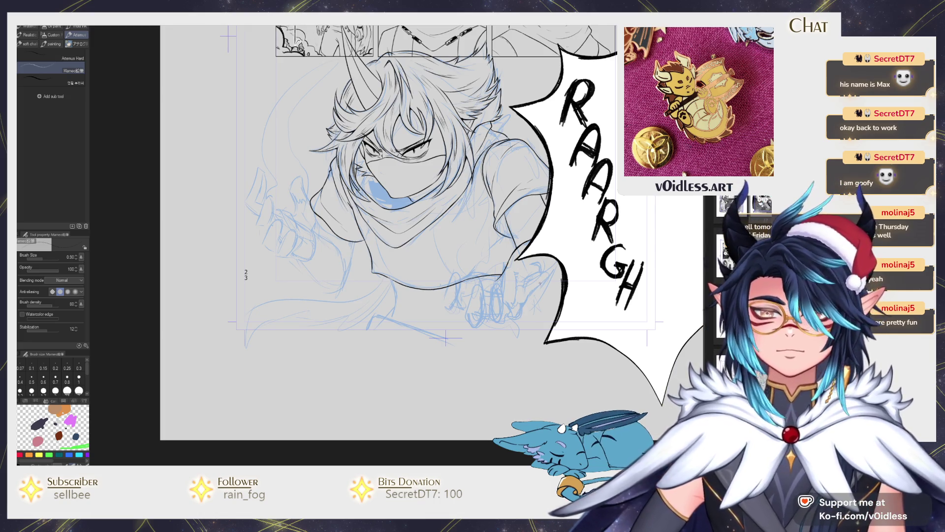
scroll(540, 283, "up", 2)
mouse_move(526, 306)
left_mouse_down()
mouse_move(463, 241)
mouse_move(502, 330)
mouse_move(493, 374)
mouse_move(447, 353)
mouse_move(484, 372)
left_mouse_up()
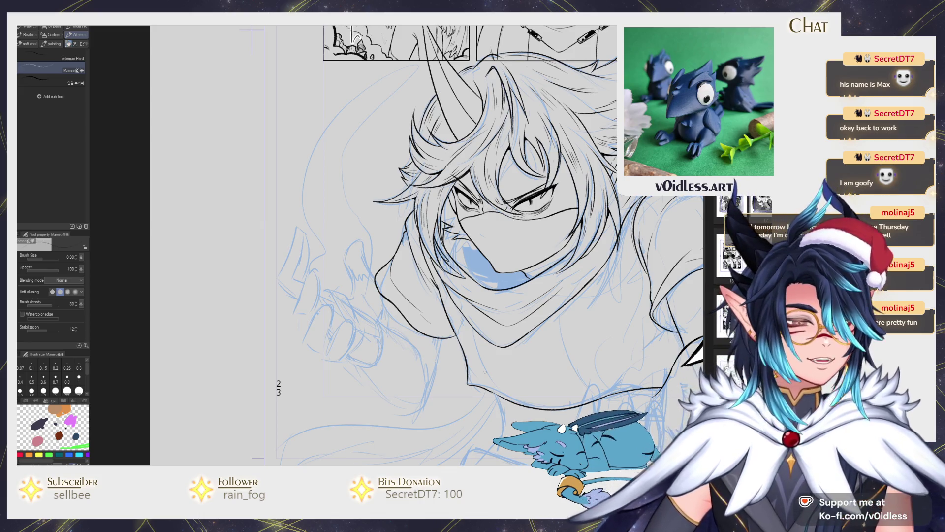
- Ink the left jaw line up from the chin and a long line along the neck
scroll(484, 373, "up", 5)
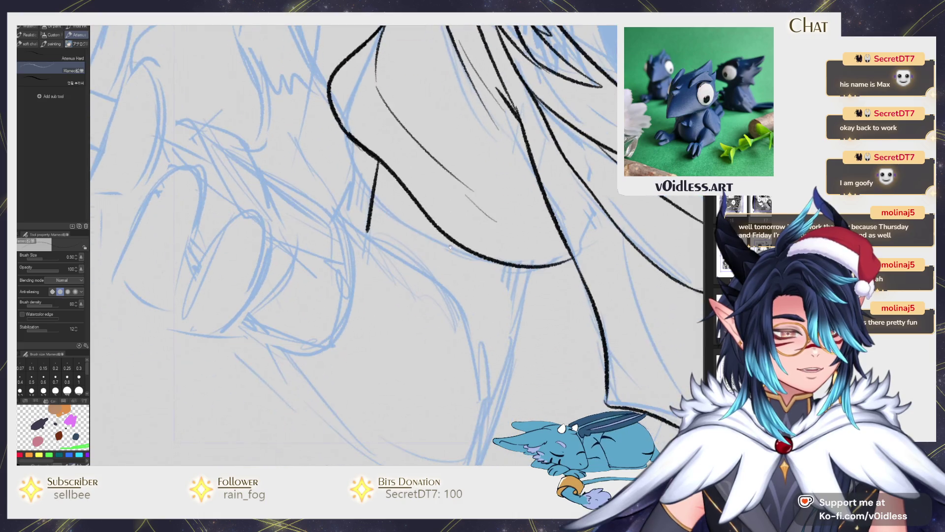
left_click_drag(527, 277, 502, 381)
scroll(507, 345, "down", 2)
left_click_drag(515, 305, 470, 421)
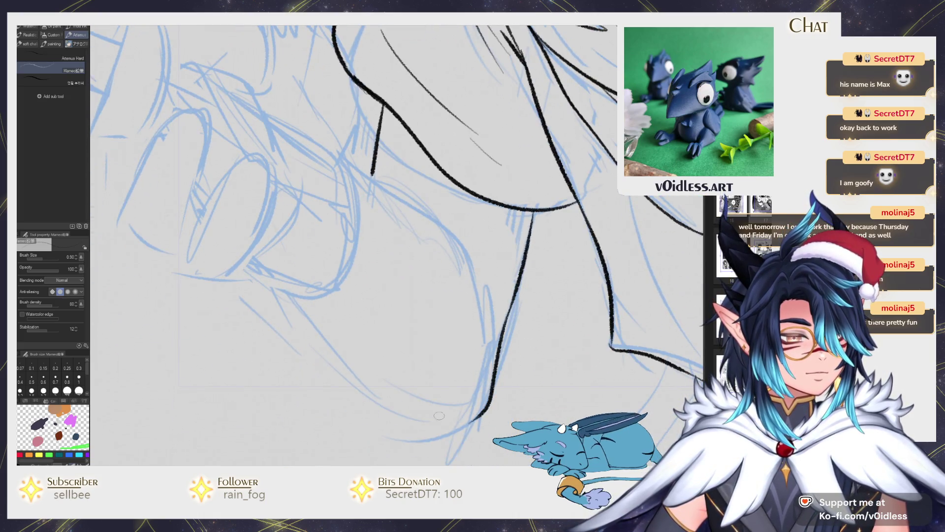
scroll(468, 409, "down", 3)
mouse_move(329, 423)
left_mouse_down()
mouse_move(263, 295)
mouse_move(275, 156)
left_mouse_up()
mouse_move(403, 363)
left_mouse_down()
mouse_move(431, 275)
mouse_move(424, 148)
left_mouse_up()
- Ink the neck lines up to the collar and jaw, redrawing the jaw stroke
scroll(358, 372, "down", 3)
scroll(359, 372, "down", 5)
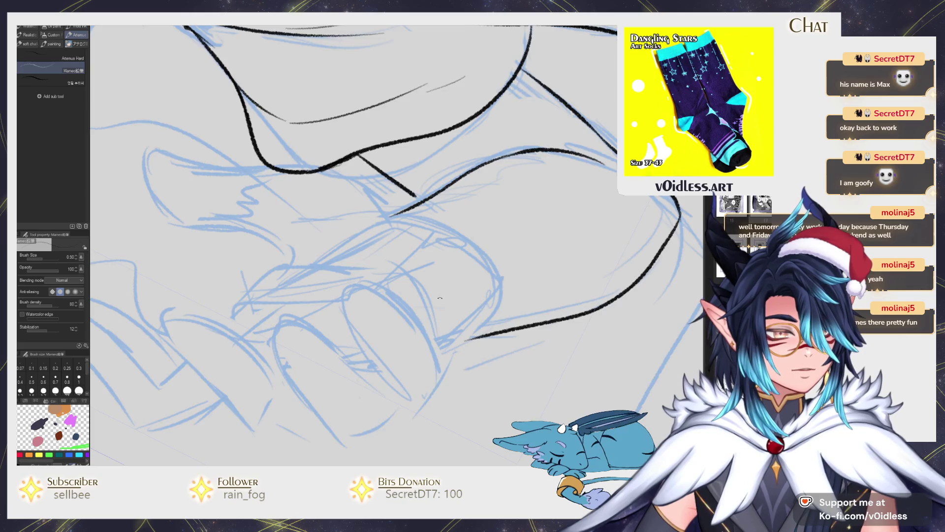
scroll(373, 318, "up", 5)
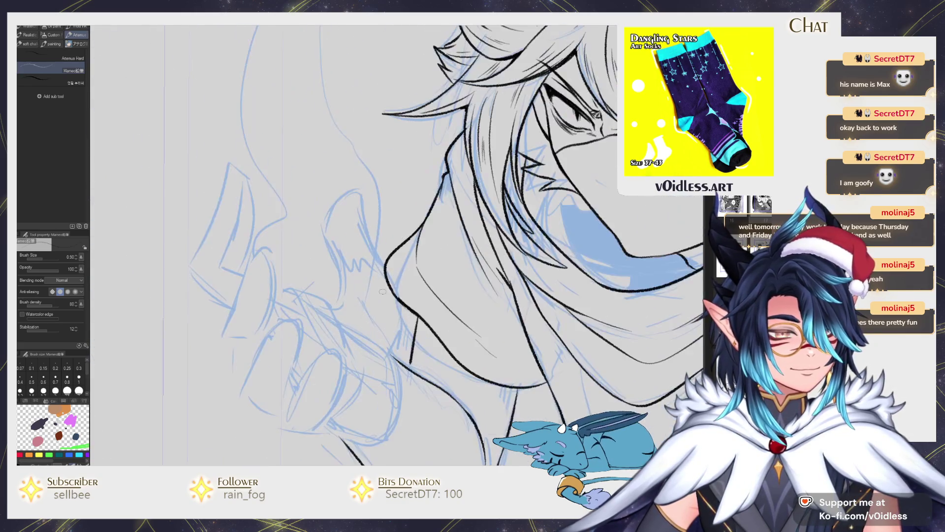
scroll(401, 375, "down", 3)
left_click_drag(380, 394, 381, 264)
scroll(379, 256, "up", 2)
left_click_drag(386, 325, 359, 227)
key("ctrl+z")
mouse_move(387, 317)
left_mouse_down()
mouse_move(325, 121)
mouse_move(286, 162)
mouse_move(298, 219)
mouse_move(327, 230)
mouse_move(294, 295)
left_mouse_up()
- Rotate the canvas around the hand and ink the first fingertip and finger's outer edge
mouse_move(325, 389)
left_mouse_down()
mouse_move(460, 376)
mouse_move(385, 243)
left_mouse_up()
mouse_move(379, 203)
left_mouse_down()
mouse_move(367, 205)
mouse_move(377, 262)
mouse_move(345, 207)
mouse_move(348, 265)
left_mouse_up()
key("e")
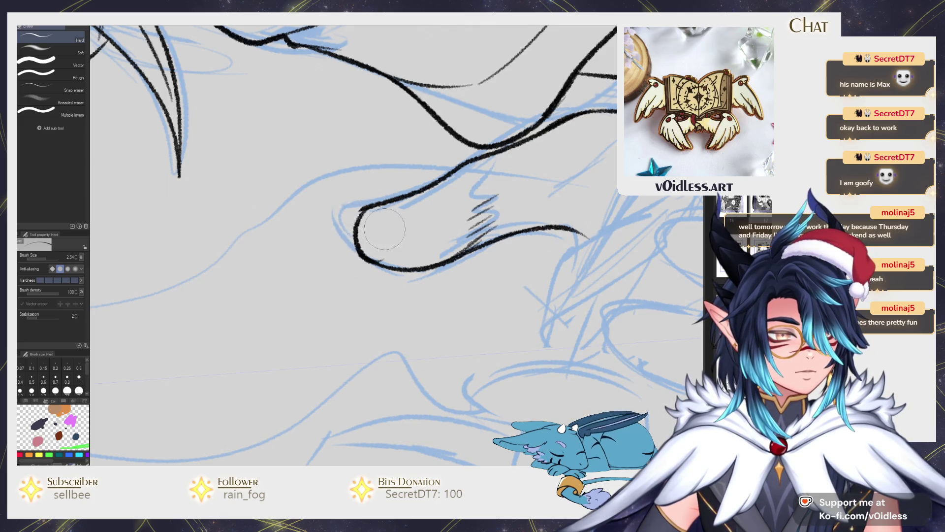
key("p")
left_click_drag(375, 202, 384, 237)
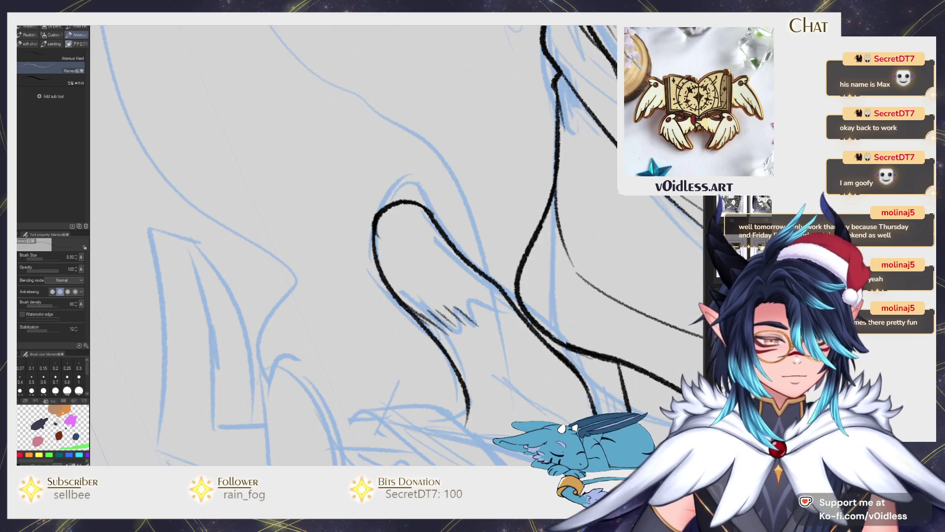
left_click_drag(374, 222, 376, 268)
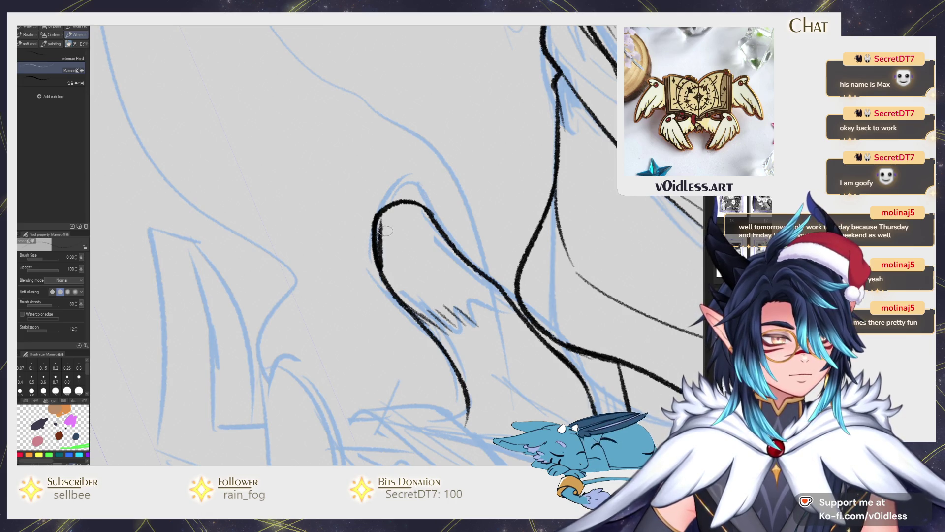
left_click_drag(379, 212, 377, 266)
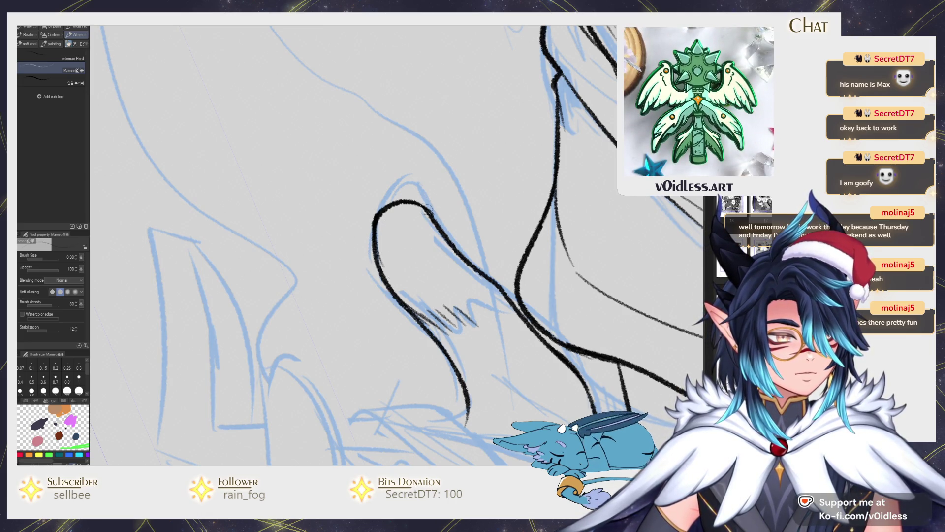
key("ctrl+z")
left_click_drag(377, 219, 377, 272)
- Join the finger stroke to the outline and ink the next finger's outline upward
scroll(381, 225, "down", 5)
scroll(446, 227, "up", 5)
scroll(430, 299, "down", 5)
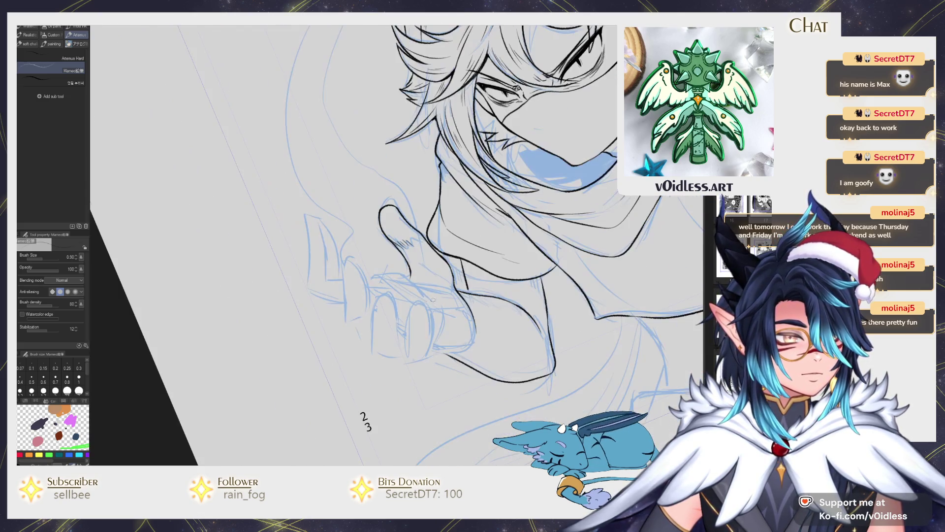
scroll(412, 285, "up", 2)
mouse_move(344, 274)
left_mouse_down()
mouse_move(393, 268)
mouse_move(421, 286)
mouse_move(413, 270)
mouse_move(466, 239)
left_mouse_up()
scroll(452, 340, "up", 3)
key("ctrl+z")
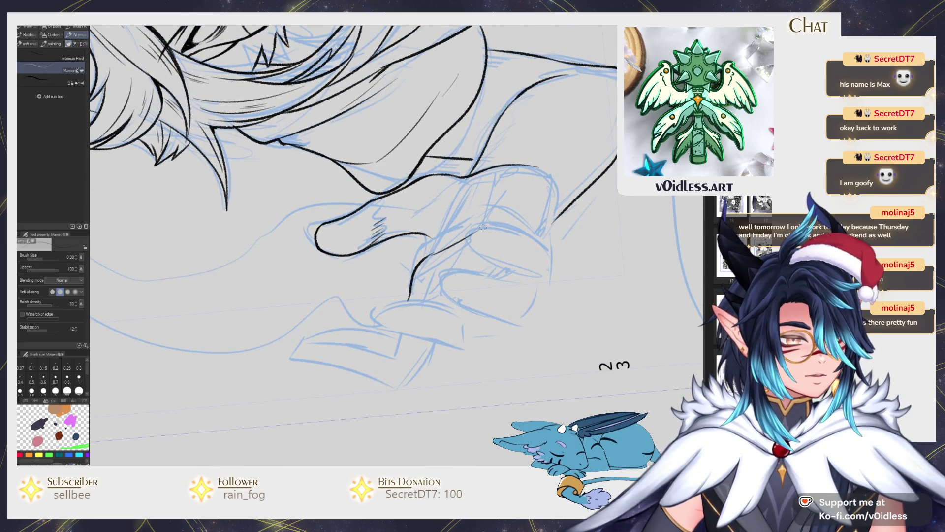
mouse_move(420, 259)
left_mouse_down()
mouse_move(431, 235)
mouse_move(446, 252)
mouse_move(450, 210)
mouse_move(464, 231)
left_mouse_up()
left_click_drag(535, 236, 538, 193)
scroll(537, 314, "down", 6)
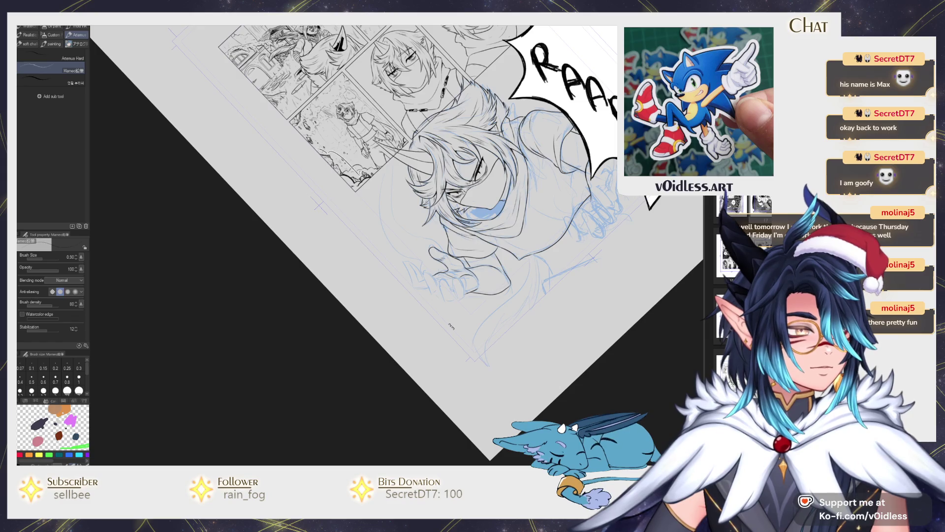
- Ink the finger's bottom and right side, then erase the stray line inside it
scroll(400, 302, "up", 3)
scroll(400, 303, "up", 5)
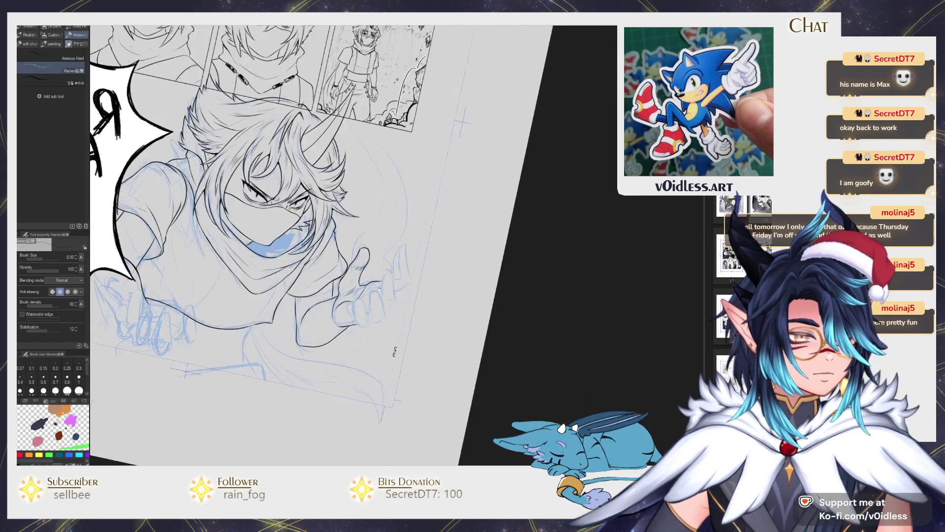
left_click_drag(401, 303, 427, 322)
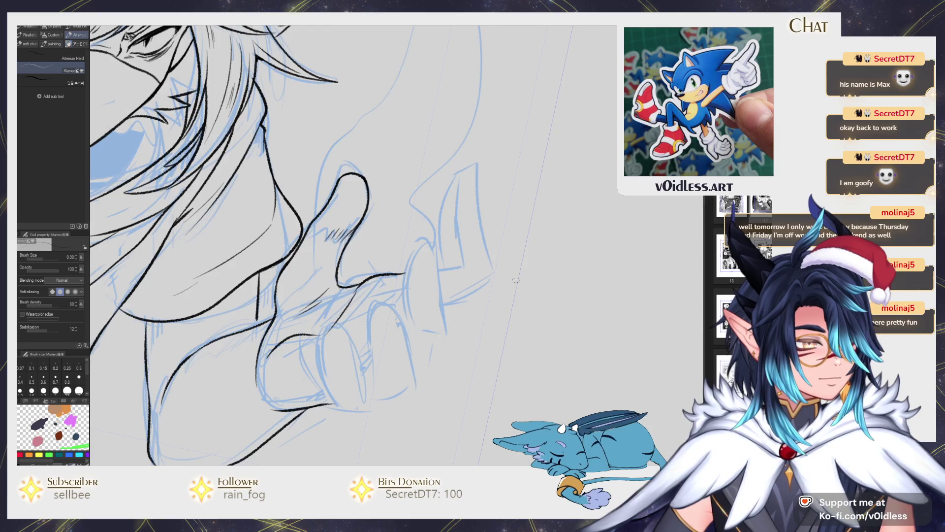
scroll(528, 284, "up", 2)
mouse_move(374, 283)
left_mouse_down()
mouse_move(463, 269)
mouse_move(453, 162)
mouse_move(481, 126)
mouse_move(496, 173)
left_mouse_up()
mouse_move(492, 132)
left_mouse_down()
mouse_move(518, 283)
mouse_move(434, 329)
mouse_move(488, 293)
left_mouse_up()
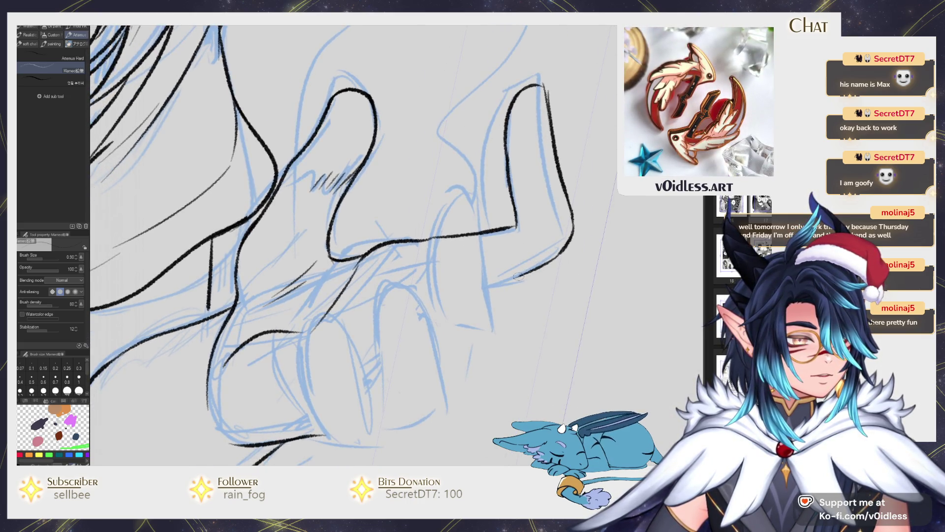
scroll(484, 305, "down", 1)
mouse_move(431, 312)
left_mouse_down()
mouse_move(488, 314)
mouse_move(474, 181)
mouse_move(464, 172)
mouse_move(431, 256)
mouse_move(432, 299)
left_mouse_up()
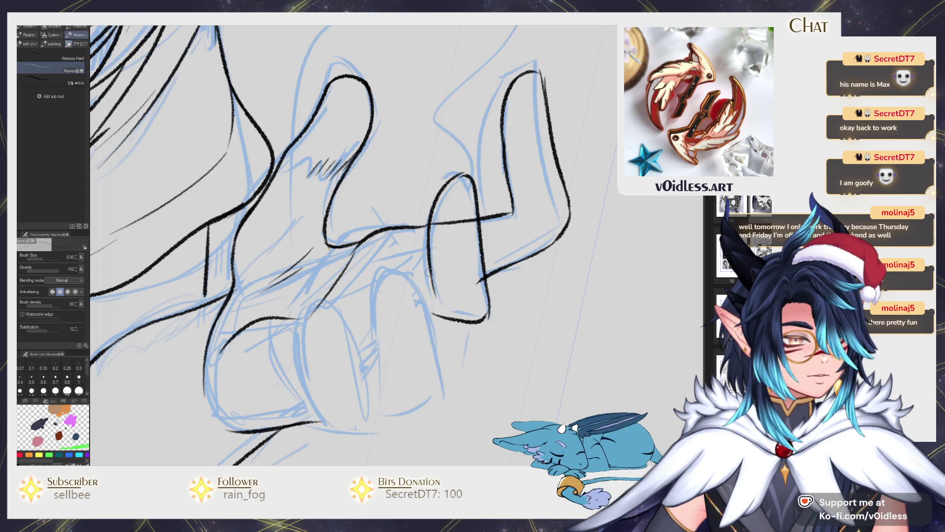
key("e")
mouse_move(466, 231)
left_mouse_down()
mouse_move(463, 217)
mouse_move(425, 225)
left_mouse_up()
key("p")
- Add detail strokes inside the finger and ink the next finger with a rounded fingertip
mouse_move(513, 149)
left_mouse_down()
mouse_move(462, 243)
mouse_move(492, 210)
left_mouse_up()
mouse_move(470, 205)
left_mouse_down()
mouse_move(469, 175)
mouse_move(549, 63)
left_mouse_up()
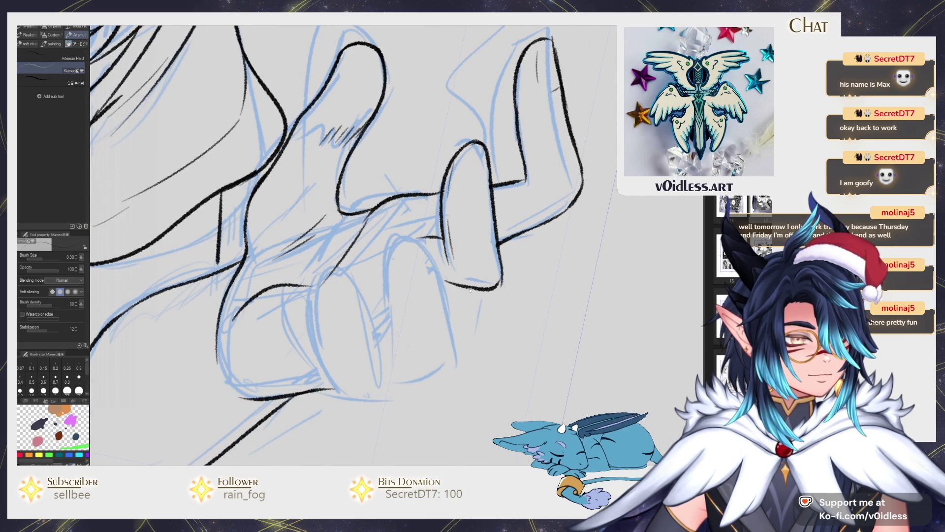
left_click_drag(456, 254, 501, 223)
mouse_move(428, 352)
left_mouse_down()
mouse_move(496, 326)
mouse_move(483, 250)
mouse_move(463, 213)
left_mouse_up()
key("ctrl+z")
mouse_move(497, 326)
left_mouse_down()
mouse_move(456, 198)
mouse_move(434, 218)
mouse_move(439, 334)
mouse_move(443, 320)
left_mouse_up()
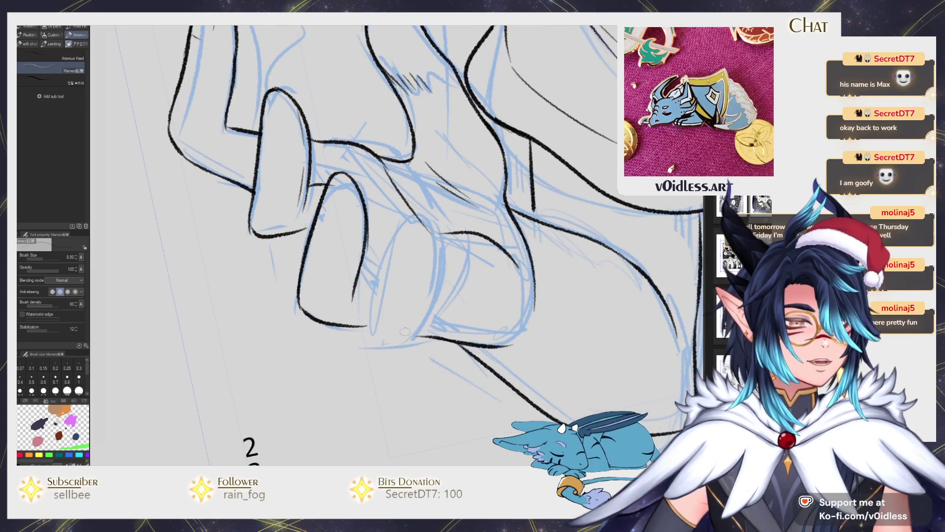
- Ink and close the following fingertip, erasing excess ink along its bottom
mouse_move(404, 344)
left_mouse_down()
mouse_move(368, 321)
mouse_move(396, 231)
mouse_move(421, 238)
mouse_move(429, 295)
left_mouse_up()
key("ctrl+z")
key("ctrl+z")
mouse_move(384, 261)
left_mouse_down()
mouse_move(415, 227)
mouse_move(427, 290)
left_mouse_up()
left_click_drag(429, 253, 415, 319)
key("ctrl+z")
mouse_move(426, 260)
left_mouse_down()
mouse_move(420, 318)
mouse_move(480, 331)
left_mouse_up()
key("e")
mouse_move(409, 345)
left_mouse_down()
mouse_move(458, 335)
mouse_move(431, 336)
left_mouse_up()
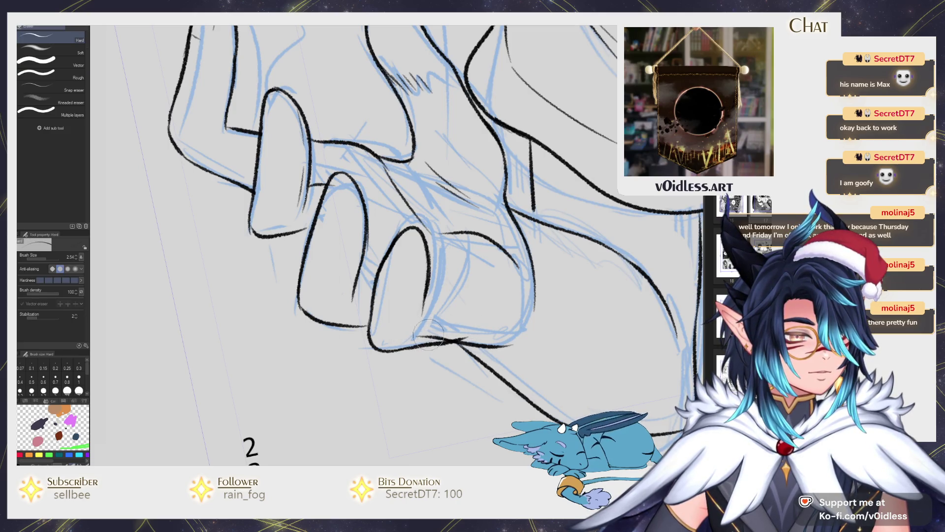
key("p")
- Tilt the canvas and ink the last finger's edge, undoing a misplaced curve
mouse_move(424, 298)
left_mouse_down()
mouse_move(466, 317)
mouse_move(450, 288)
mouse_move(466, 319)
left_mouse_up()
key("ctrl+z")
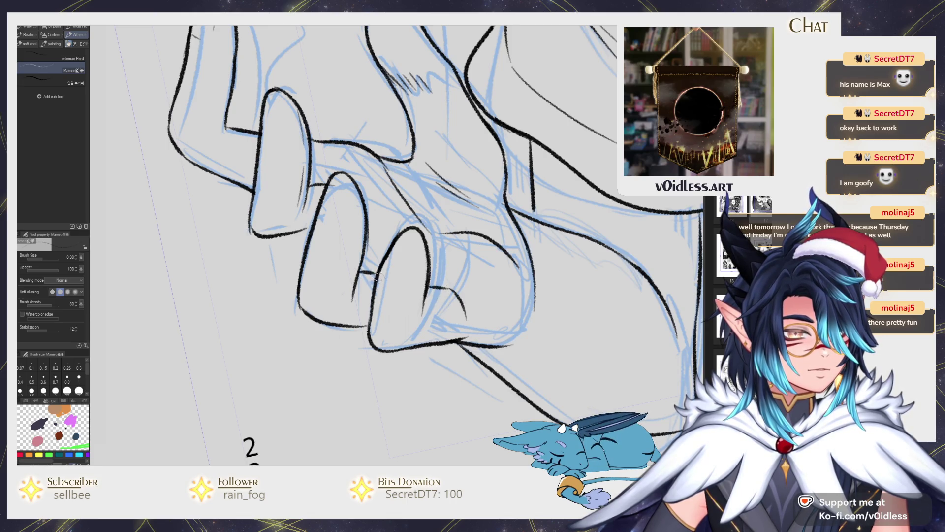
mouse_move(385, 286)
left_mouse_down()
mouse_move(373, 341)
mouse_move(402, 301)
left_mouse_up()
mouse_move(375, 334)
left_mouse_down()
mouse_move(403, 295)
mouse_move(365, 330)
mouse_move(377, 335)
mouse_move(389, 306)
left_mouse_up()
key("e")
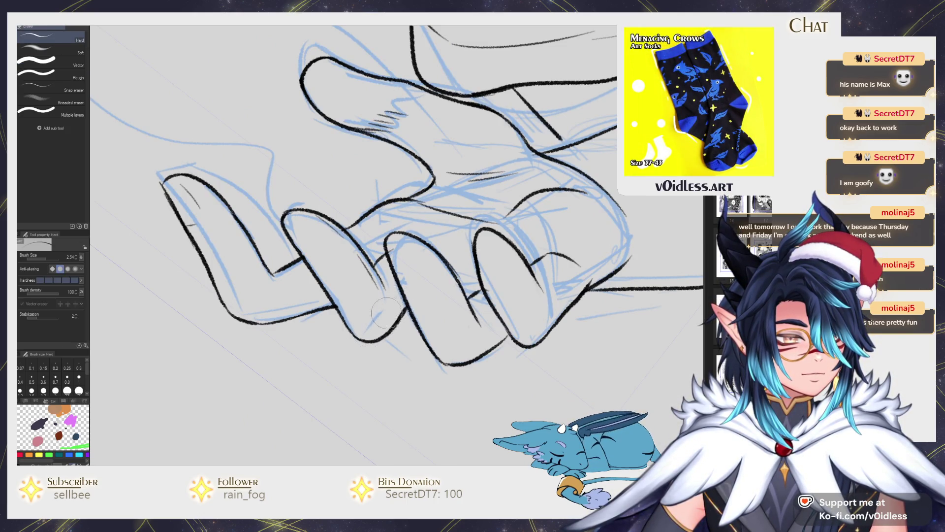
key("p")
scroll(353, 297, "down", 3)
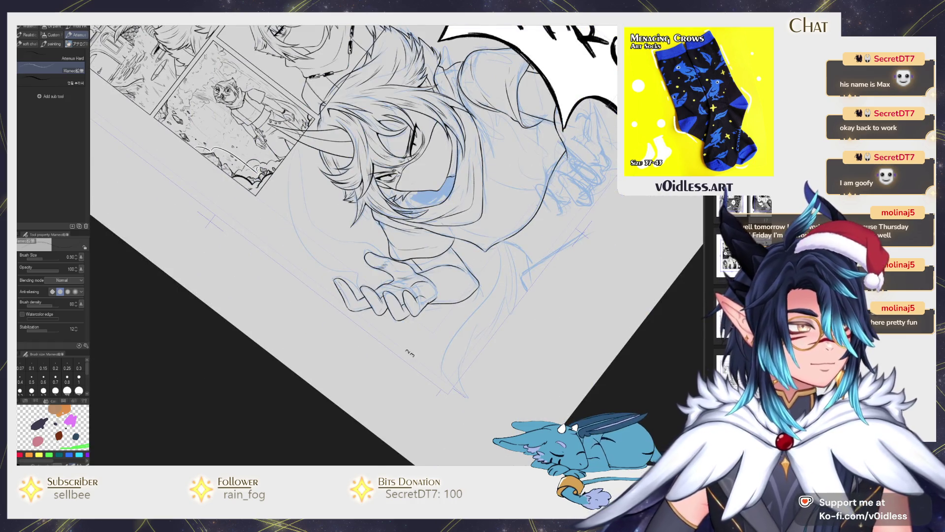
- Lasso the raised finger, rotate and shift it with Ctrl+T, commit, and deselect
scroll(391, 275, "up", 5)
key("m")
mouse_move(392, 275)
left_mouse_down()
mouse_move(389, 209)
mouse_move(392, 274)
mouse_move(437, 276)
mouse_move(447, 245)
left_mouse_up()
scroll(394, 274, "up", 2)
key("ctrl+t")
key("Return")
key("ctrl+d")
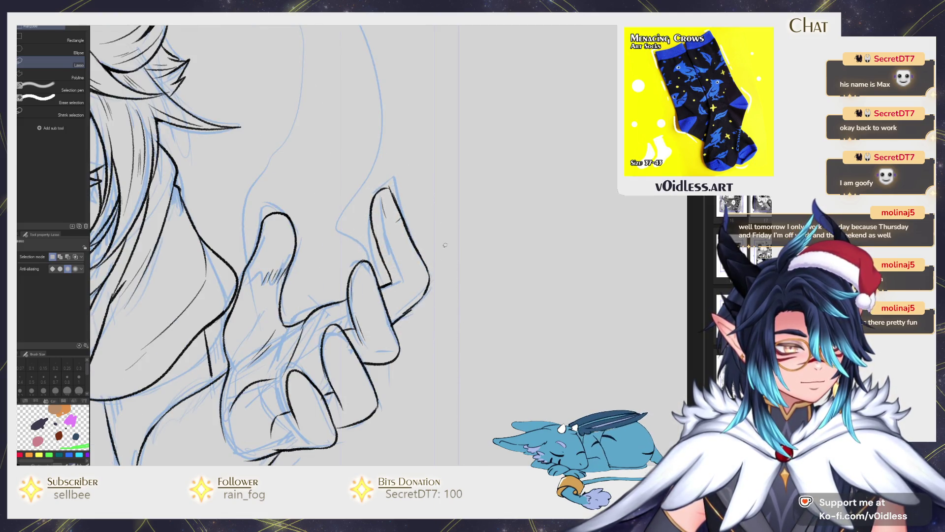
scroll(447, 245, "up", 2)
- Touch up the rotated finger's inked edge, undoing a trial line across the palm
key("p")
left_click_drag(387, 325, 429, 283)
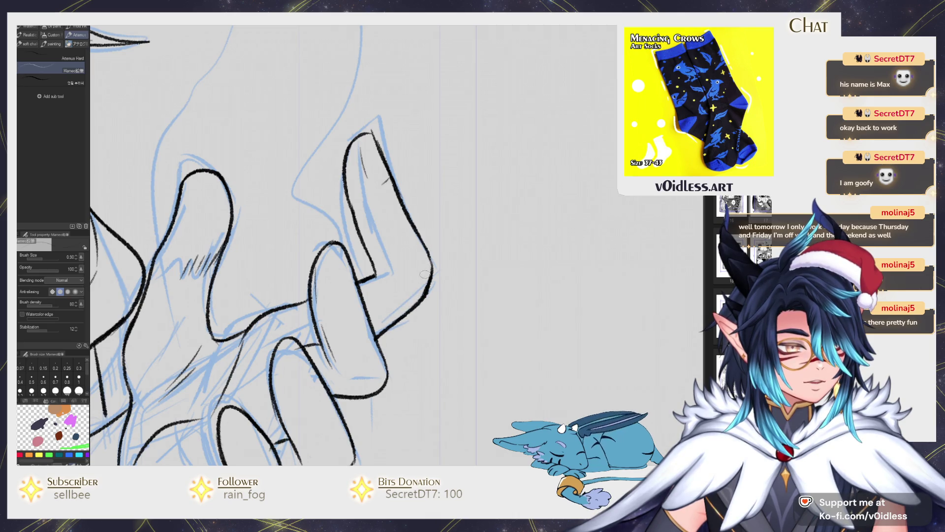
scroll(422, 276, "down", 3)
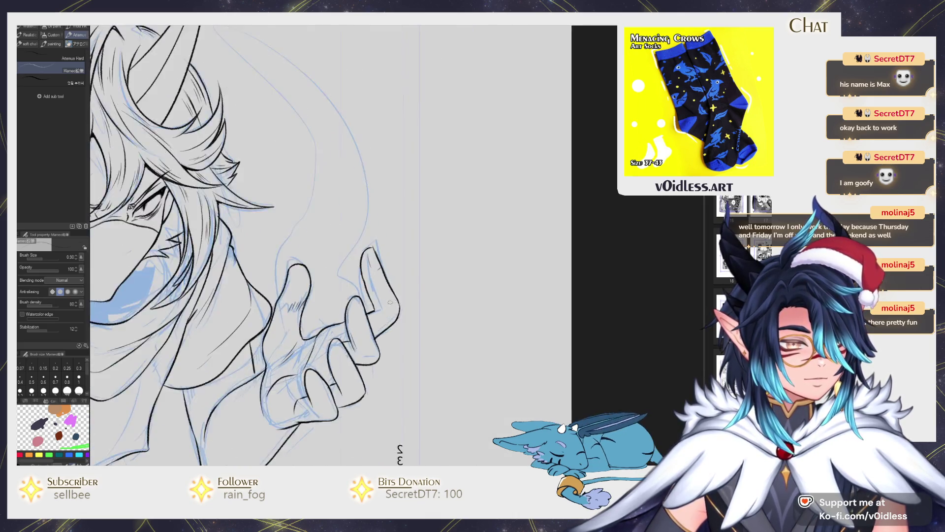
scroll(362, 299, "up", 3)
left_click_drag(338, 228, 368, 325)
scroll(409, 353, "down", 3)
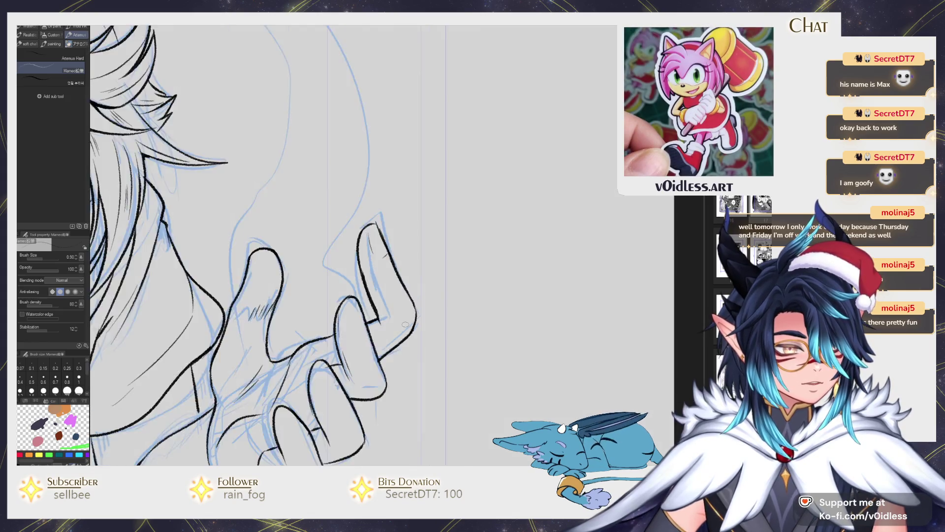
scroll(409, 352, "up", 3)
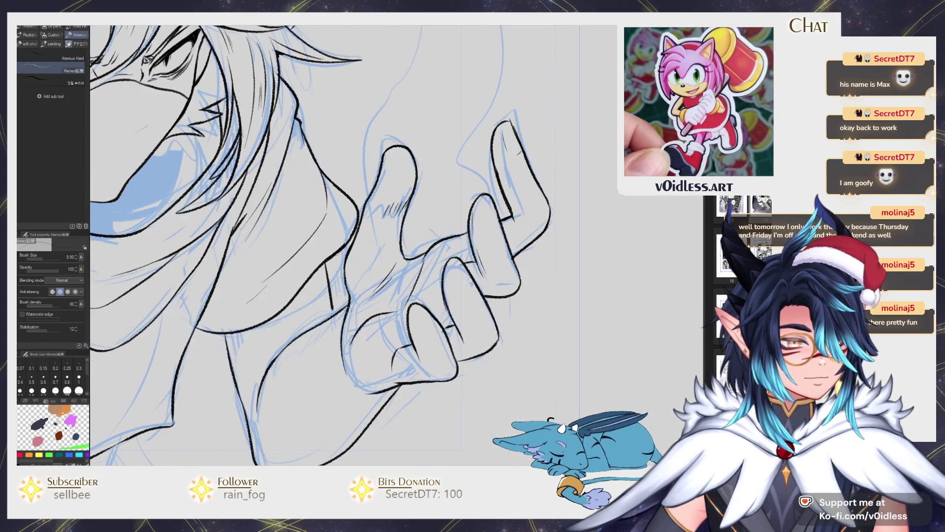
left_click_drag(443, 270, 351, 306)
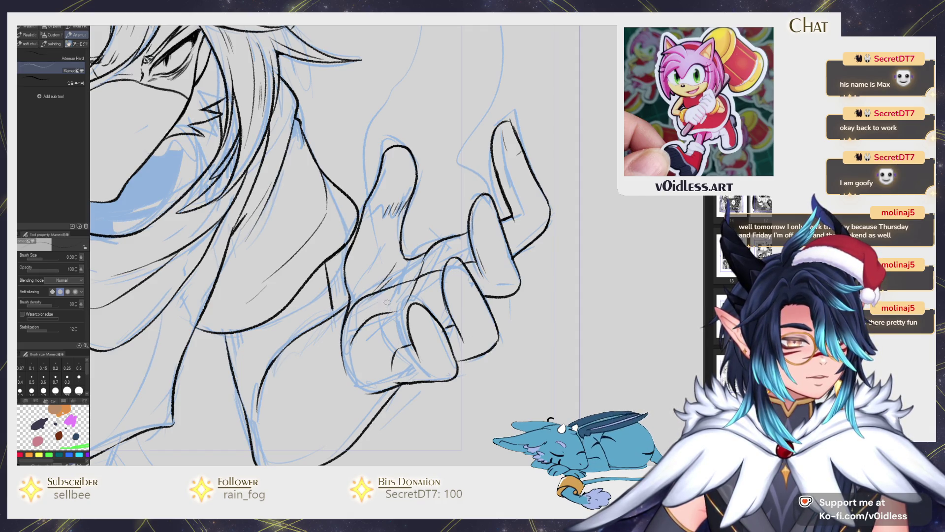
key("ctrl+z")
key("ctrl+z")
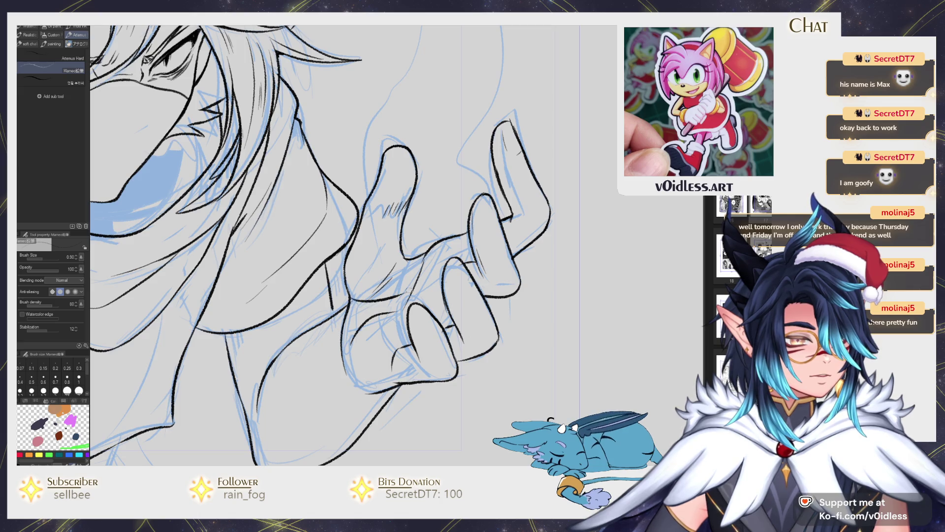
scroll(498, 244, "down", 5)
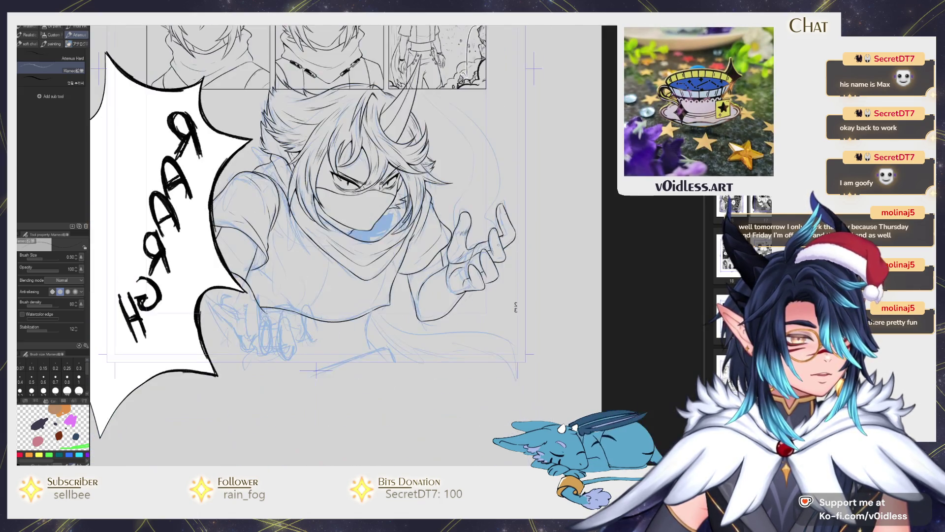
- Ink the curving wrist contour and the band's outline strokes with the Mameo pen
scroll(492, 247, "up", 5)
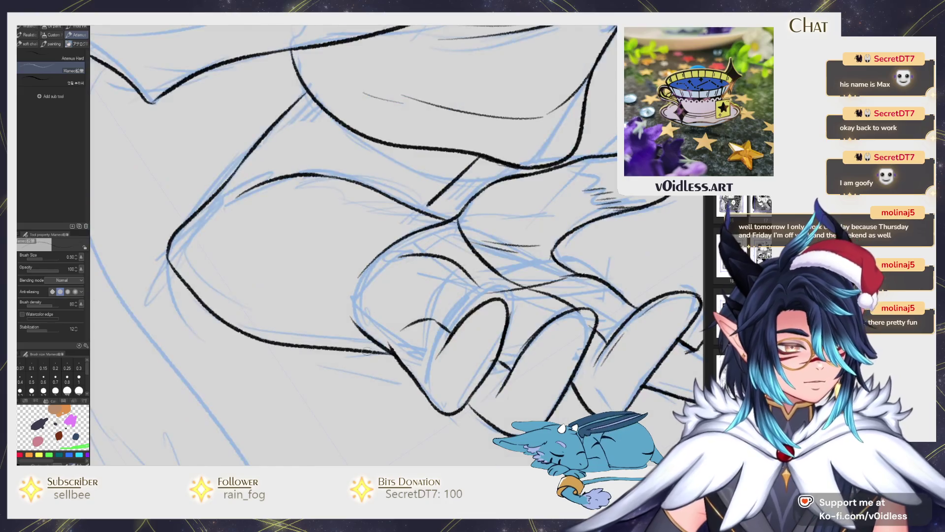
left_click_drag(345, 318, 446, 217)
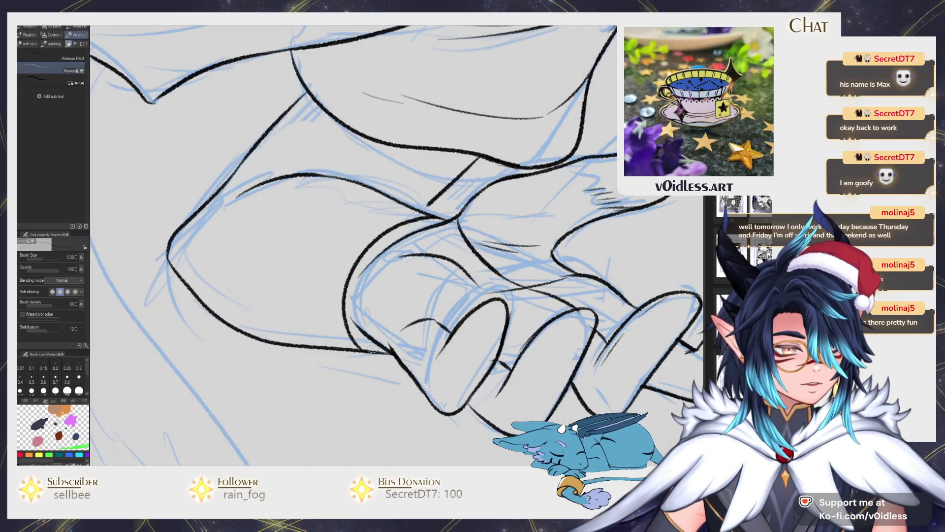
mouse_move(360, 351)
left_mouse_down()
mouse_move(394, 355)
mouse_move(379, 352)
mouse_move(386, 359)
mouse_move(352, 274)
left_mouse_up()
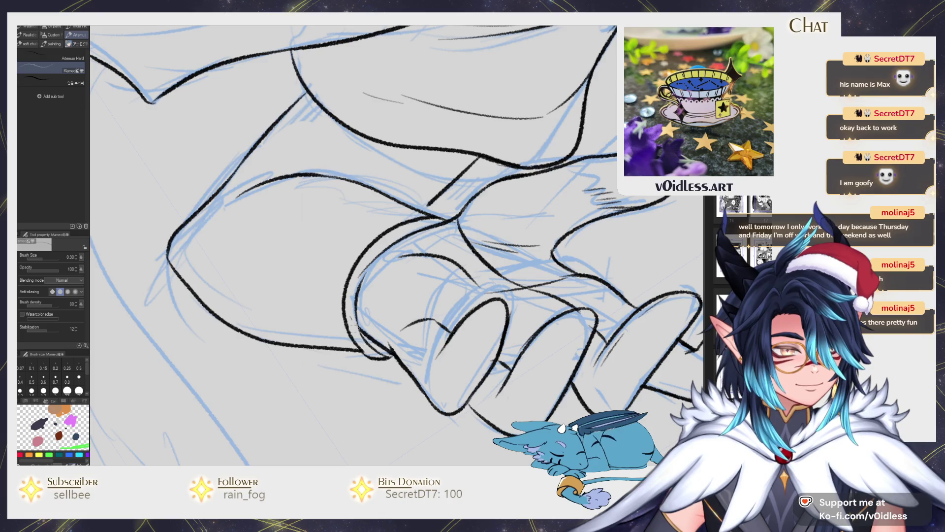
mouse_move(375, 356)
left_mouse_down()
mouse_move(353, 302)
mouse_move(421, 229)
mouse_move(448, 219)
left_mouse_up()
mouse_move(373, 355)
left_mouse_down()
mouse_move(337, 321)
mouse_move(427, 215)
left_mouse_up()
- Fill between the band outlines with solid black, then thicken the outline and trim the upper end
key("g")
left_click(349, 311)
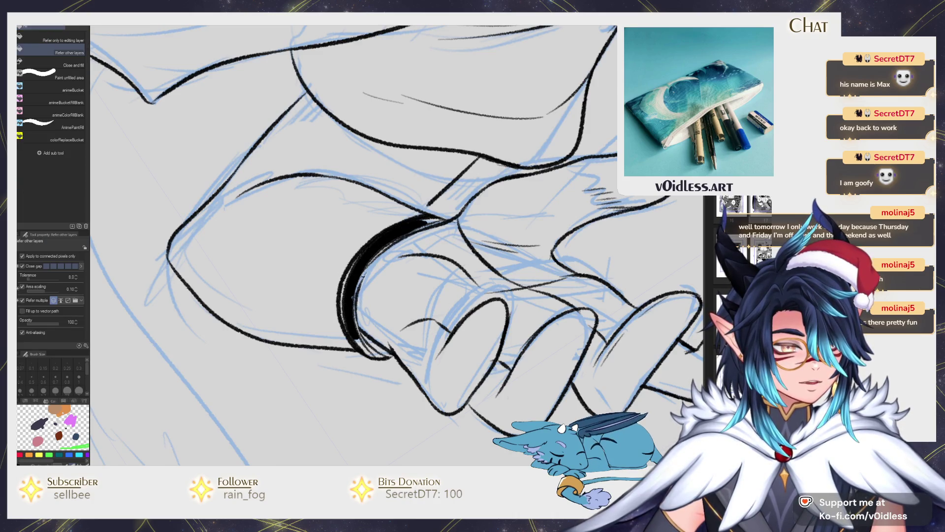
key("p")
mouse_move(355, 264)
left_mouse_down()
mouse_move(344, 327)
mouse_move(377, 360)
left_mouse_up()
mouse_move(411, 227)
left_mouse_down()
mouse_move(423, 219)
mouse_move(365, 253)
mouse_move(351, 302)
left_mouse_up()
key("ctrl+minus")
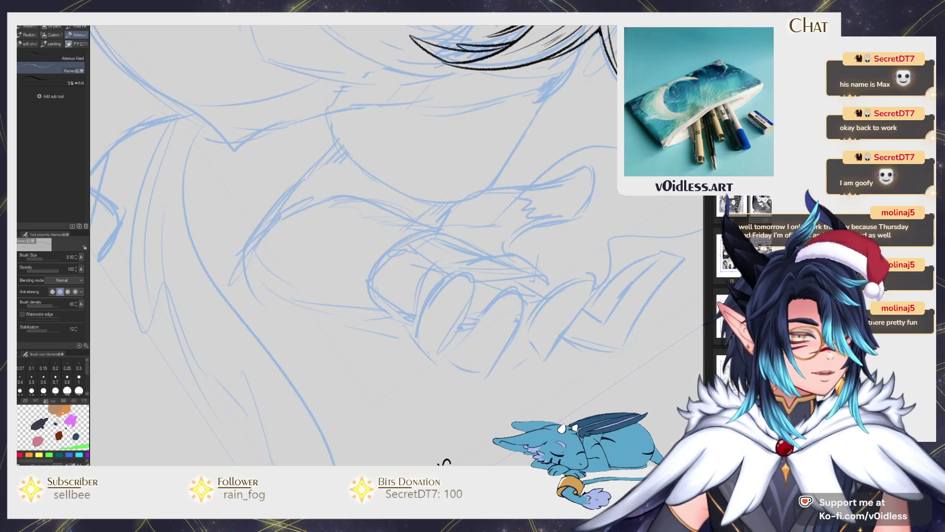
key("ctrl+plus")
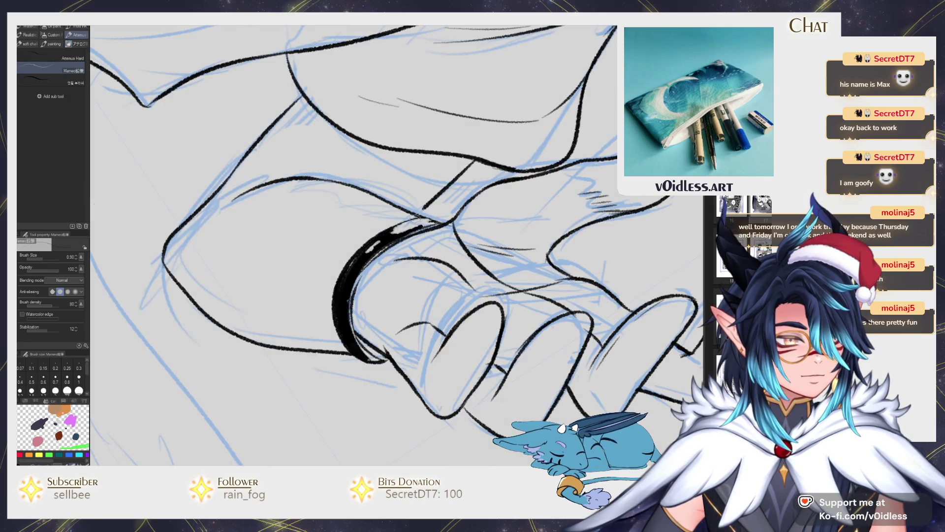